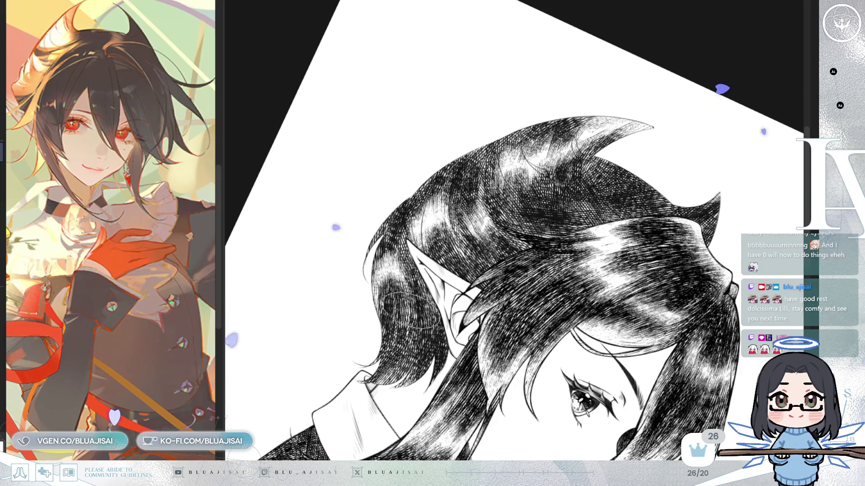
# Step: Tilt and zoom the view over the hair top, then paint a lighter highlight streak into it
pyautogui.scroll(-3, 536, 174)
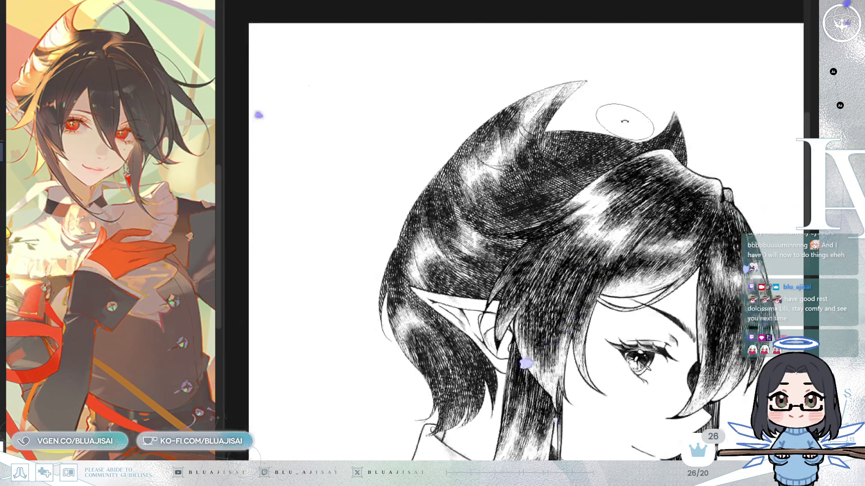
pyautogui.press('Home')
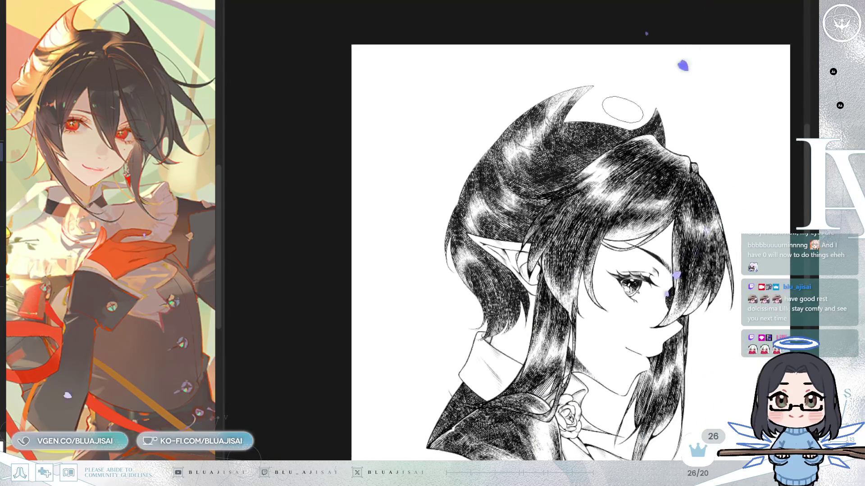
pyautogui.press('^')
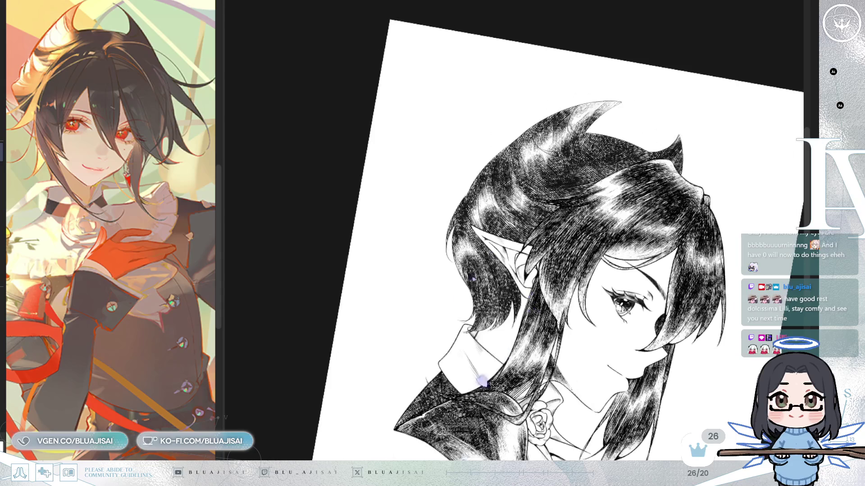
pyautogui.scroll(3, 417, 359)
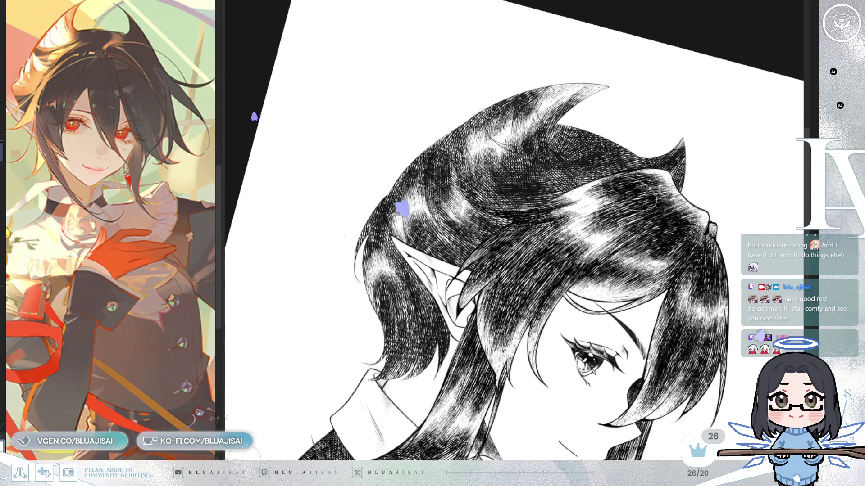
pyautogui.scroll(3, 463, 39)
pyautogui.scroll(3, 525, 179)
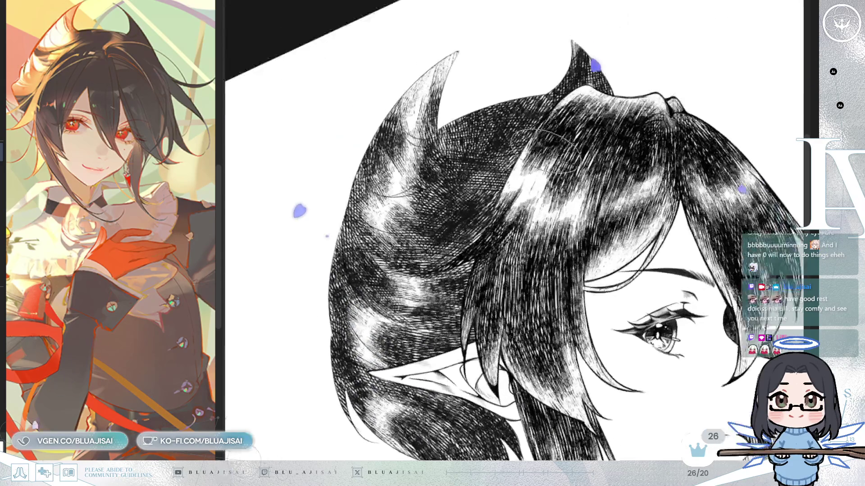
pyautogui.press('^')
pyautogui.press('^')
pyautogui.press('^')
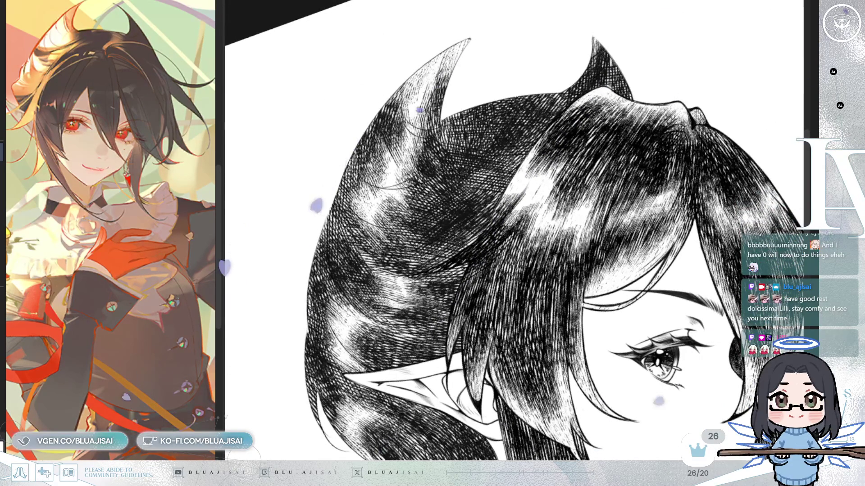
pyautogui.press('^')
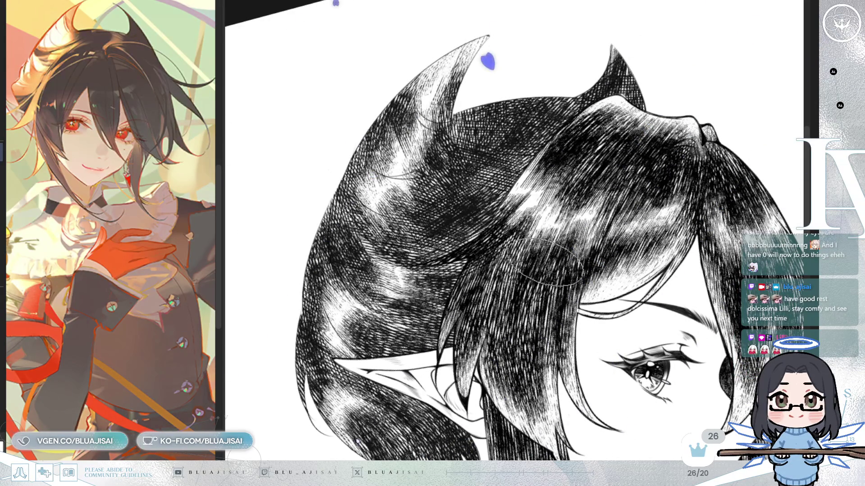
pyautogui.moveTo(598, 298)
pyautogui.mouseDown()
pyautogui.moveTo(593, 340)
pyautogui.moveTo(617, 297)
pyautogui.mouseUp()
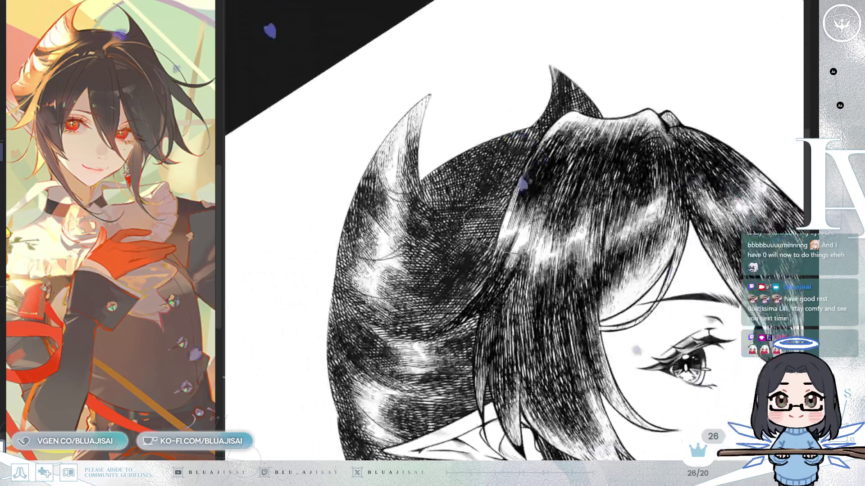
pyautogui.moveTo(468, 239)
pyautogui.mouseDown()
pyautogui.moveTo(464, 275)
pyautogui.moveTo(482, 263)
pyautogui.moveTo(468, 238)
pyautogui.moveTo(446, 246)
pyautogui.moveTo(455, 243)
pyautogui.mouseUp()
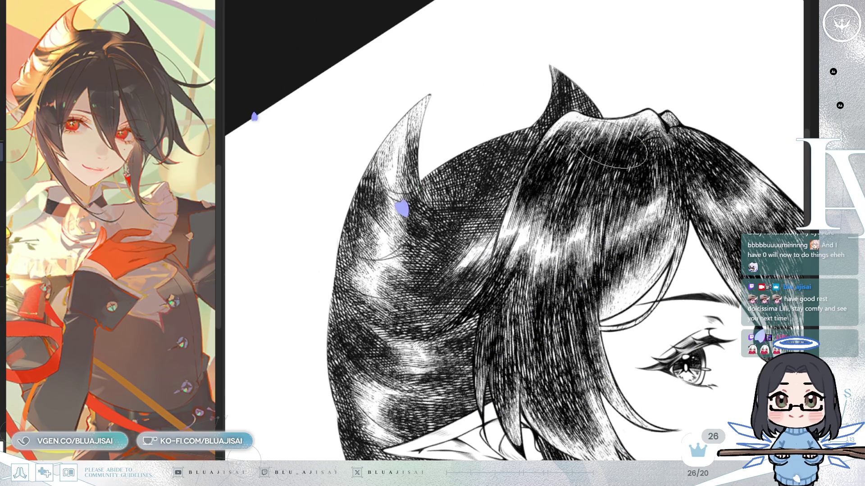
# Step: Rotate the canvas back upright and mirror it to check the highlighted hair
pyautogui.press('^')
pyautogui.scroll(-3, 644, 135)
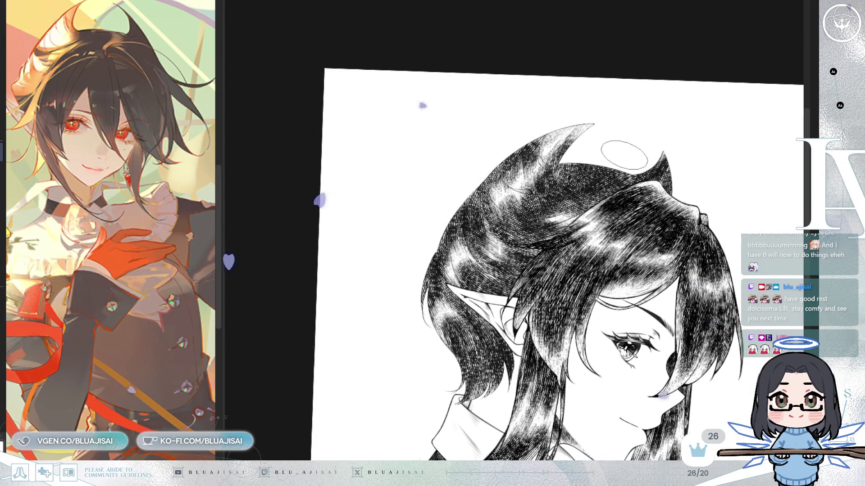
pyautogui.press('-')
pyautogui.press('-')
pyautogui.press('-')
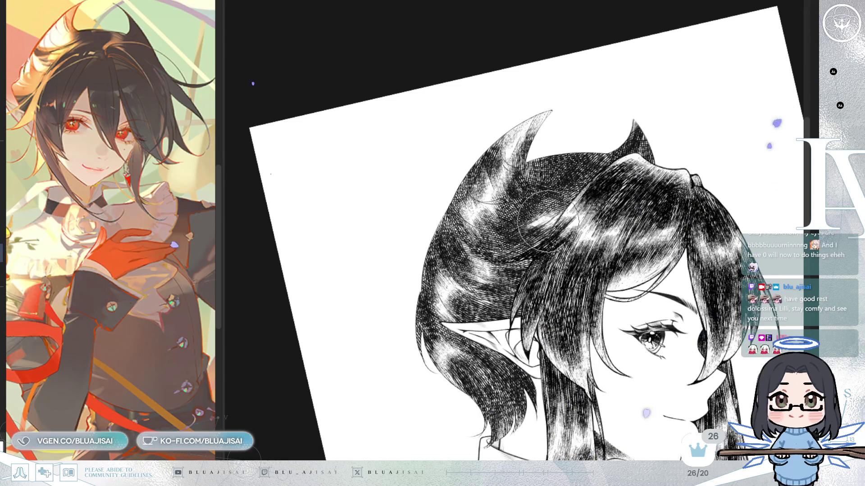
pyautogui.hotkey('ctrl', '0')
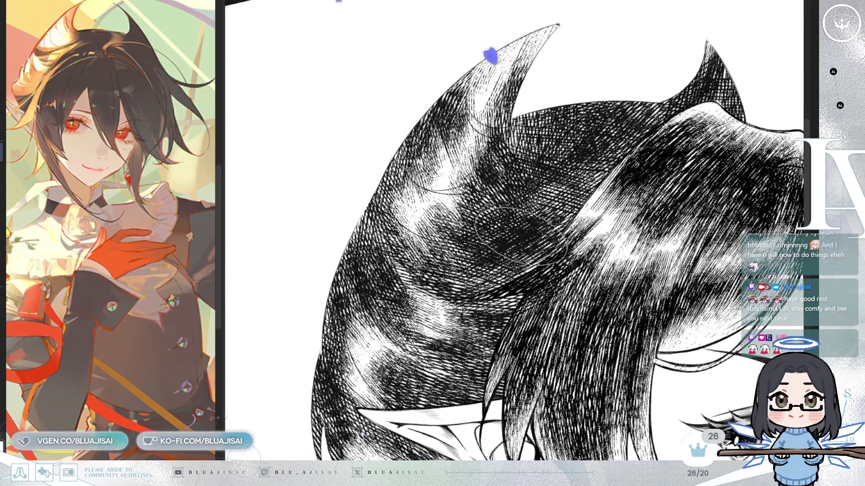
pyautogui.press('-')
pyautogui.press('-')
pyautogui.press('-')
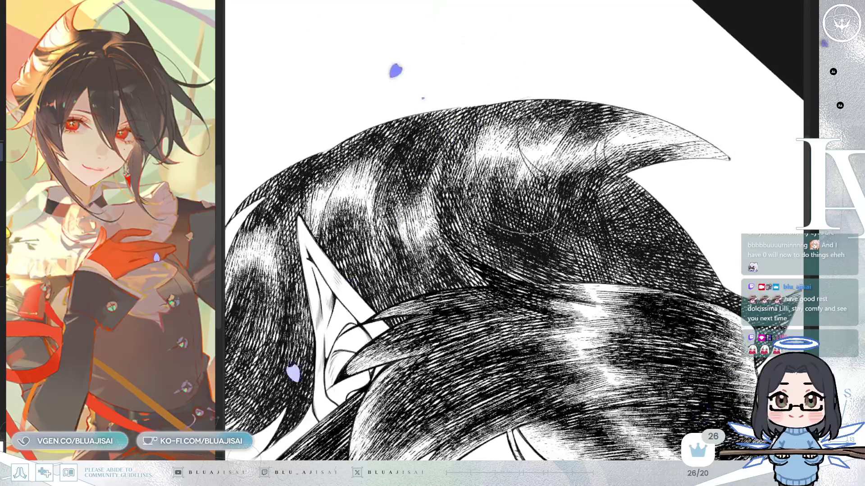
pyautogui.press('^')
pyautogui.press('^')
pyautogui.press('^')
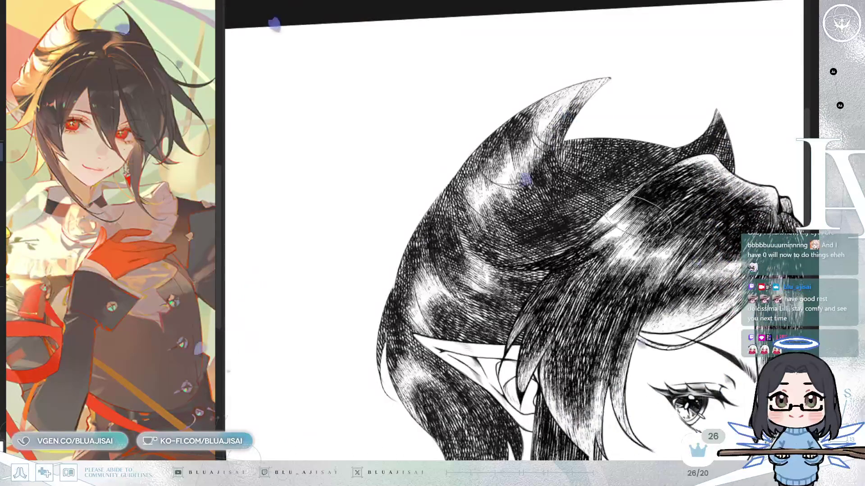
pyautogui.moveTo(620, 228); pyautogui.dragTo(622, 247)
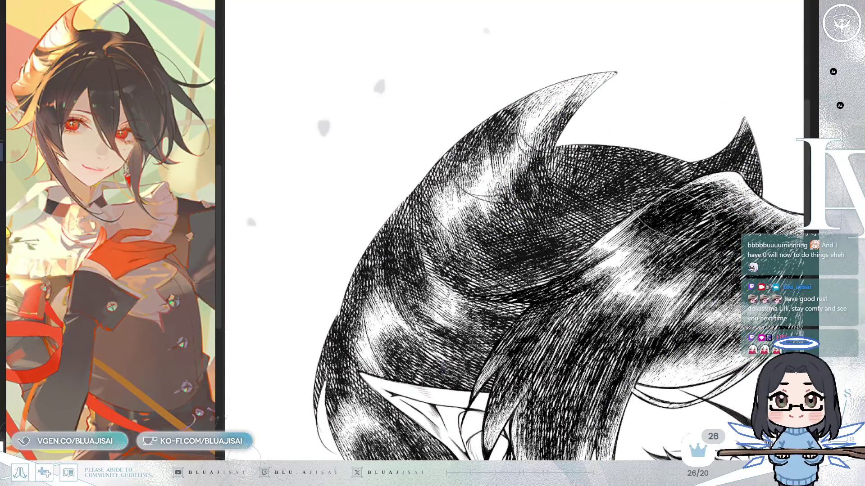
pyautogui.press('m')
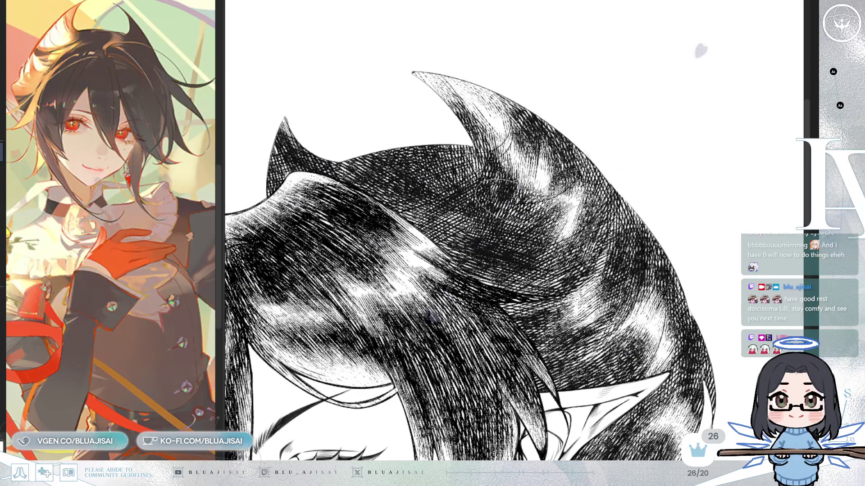
pyautogui.press('m')
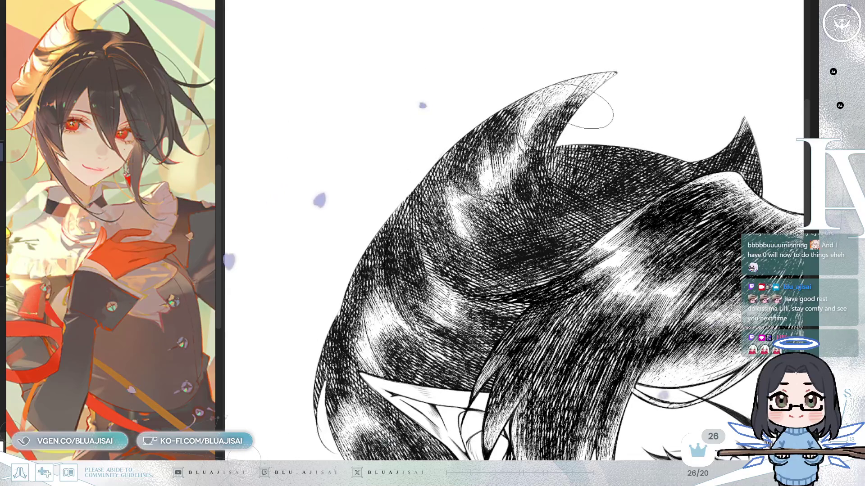
pyautogui.scroll(-5, 702, 141)
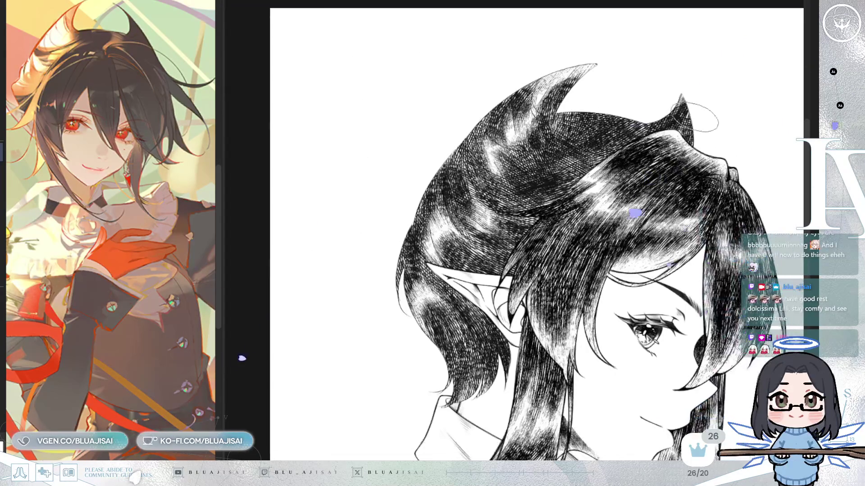
pyautogui.scroll(-4, 703, 141)
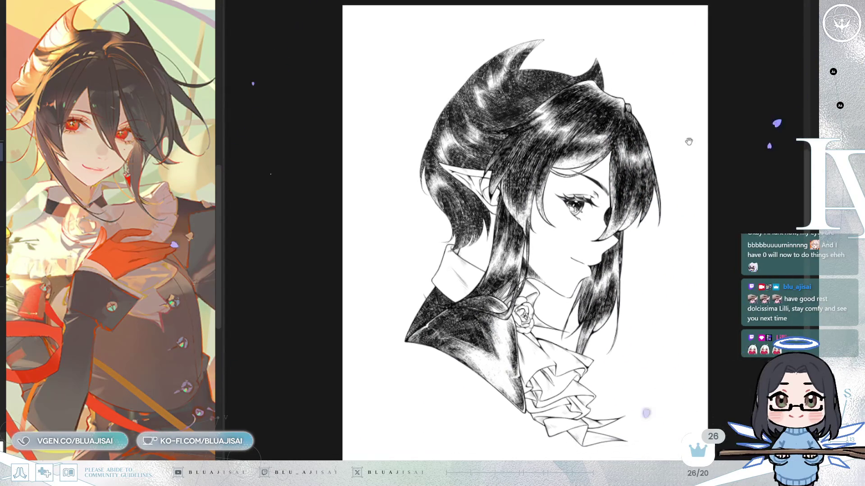
pyautogui.press('m')
pyautogui.press('m')
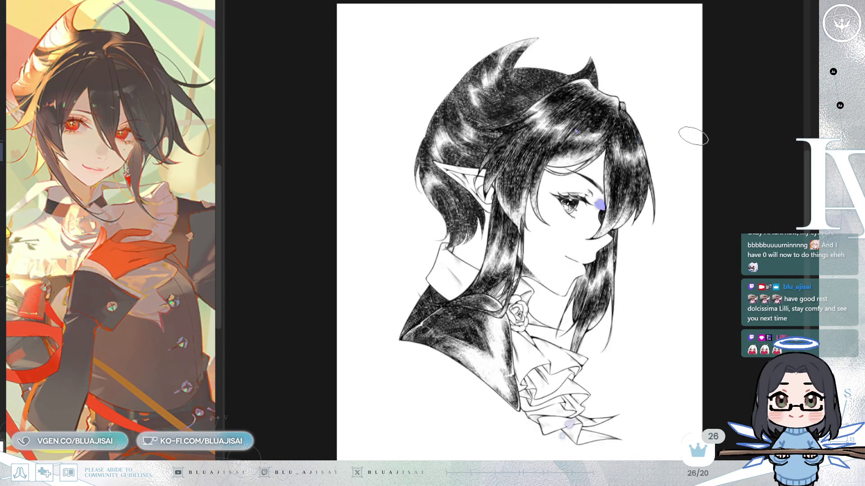
pyautogui.press('m')
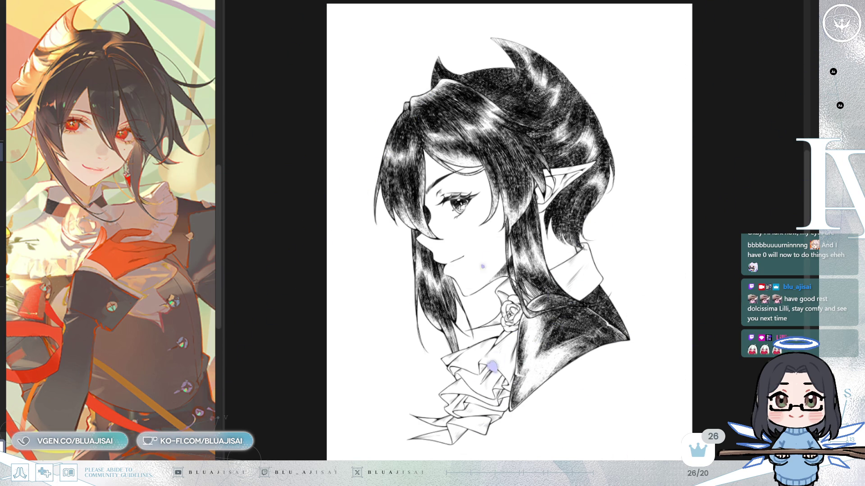
pyautogui.scroll(5, 664, 278)
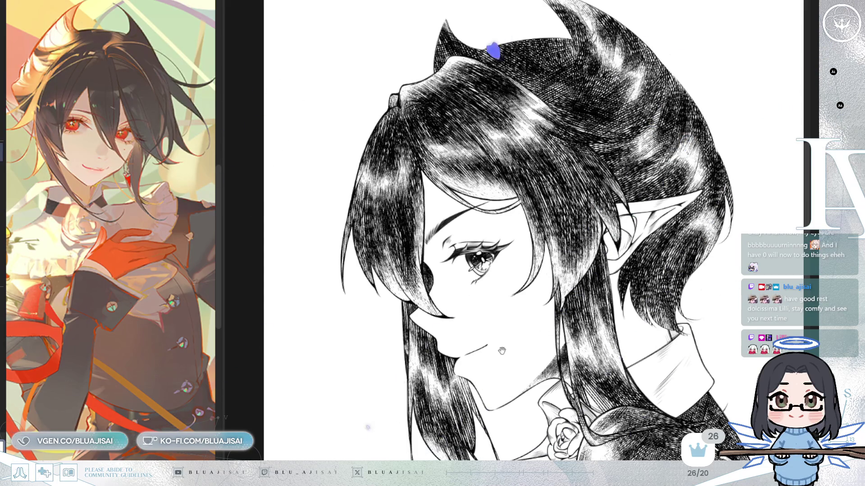
# Step: Adjust brush size, hatch the hair strands beside the neck and rose, and mirror the view to check
pyautogui.scroll(3, 500, 353)
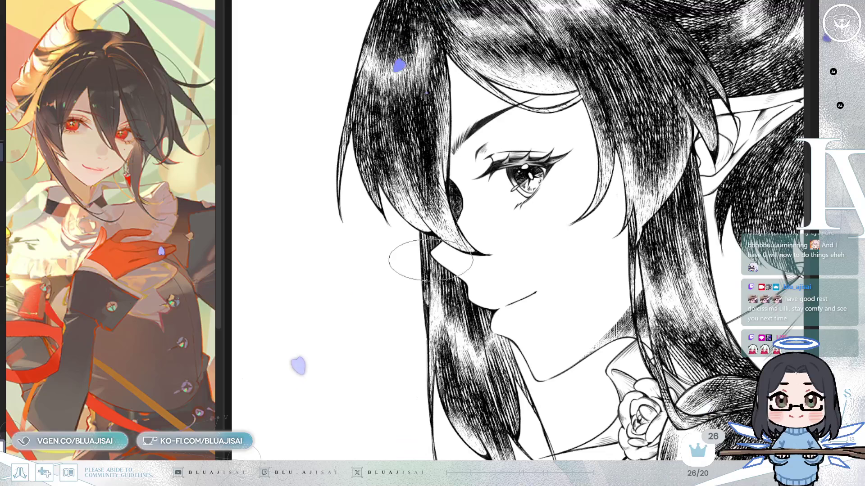
pyautogui.scroll(1, 430, 266)
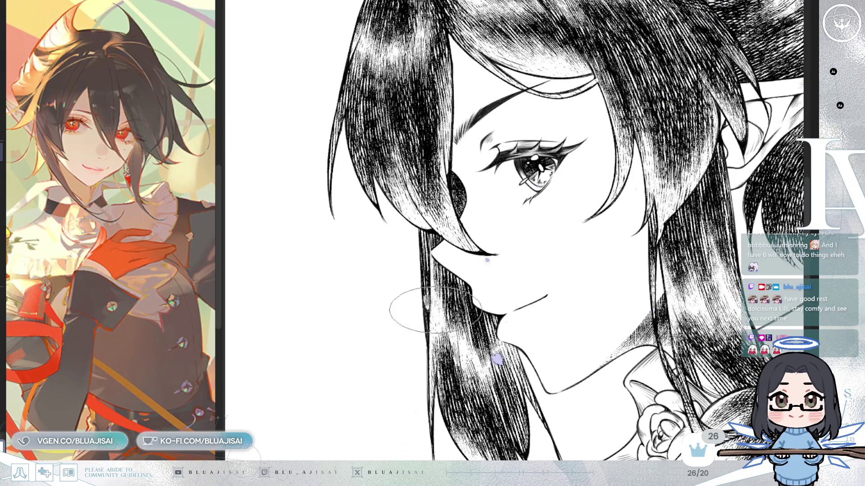
pyautogui.scroll(2, 432, 270)
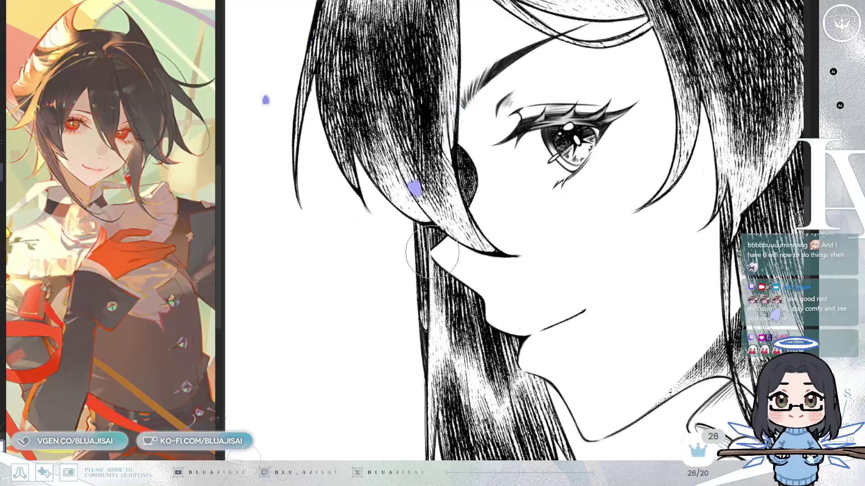
pyautogui.press('[')
pyautogui.press('[')
pyautogui.press('[')
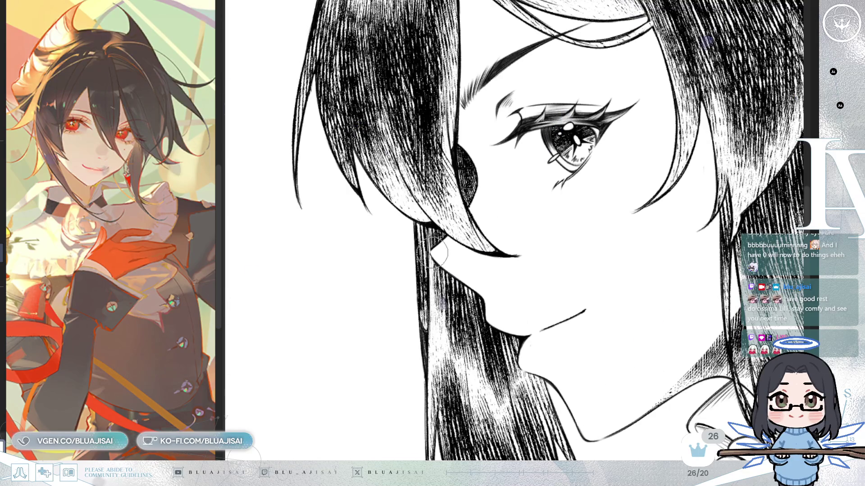
pyautogui.press(']')
pyautogui.press(']')
pyautogui.press(']')
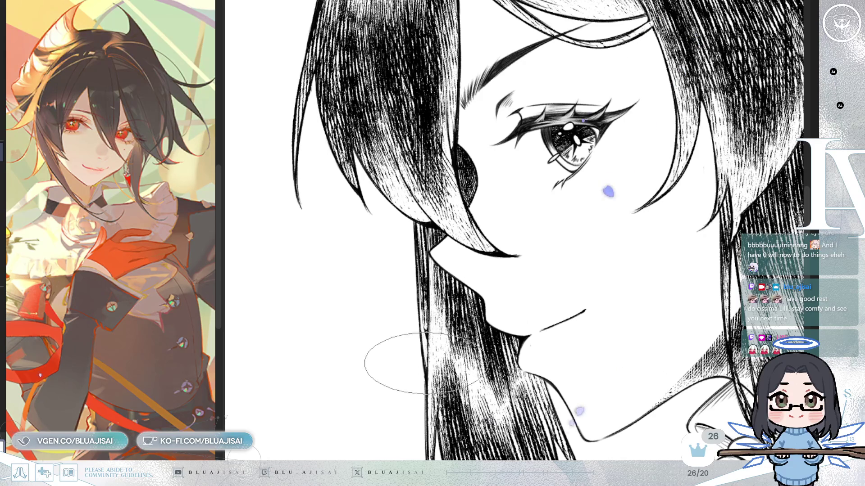
pyautogui.moveTo(452, 321)
pyautogui.mouseDown()
pyautogui.moveTo(347, 268)
pyautogui.moveTo(414, 217)
pyautogui.mouseUp()
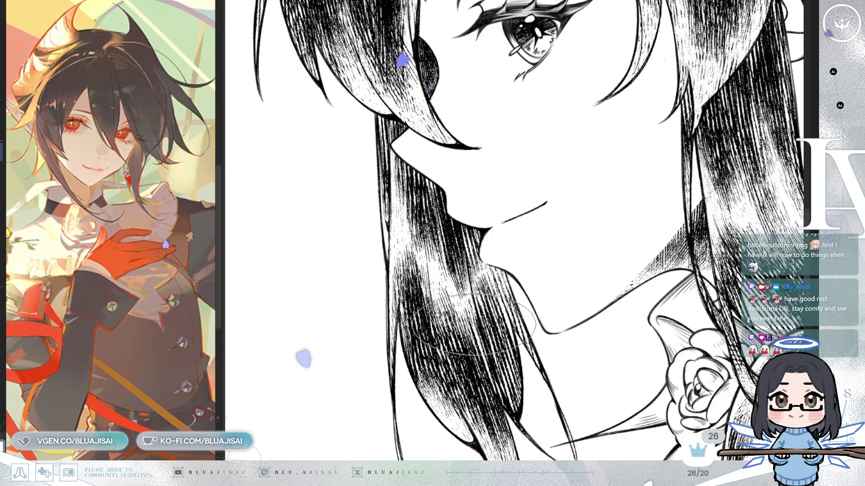
pyautogui.scroll(-1, 477, 329)
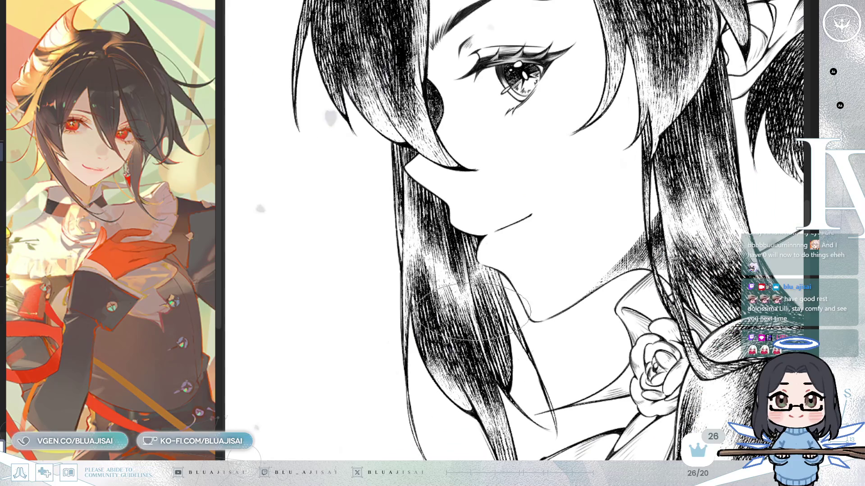
pyautogui.press('h')
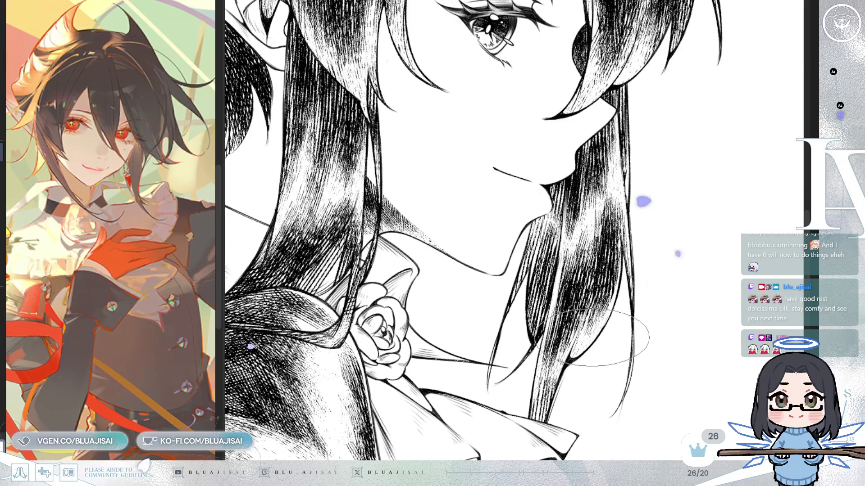
pyautogui.scroll(3, 594, 322)
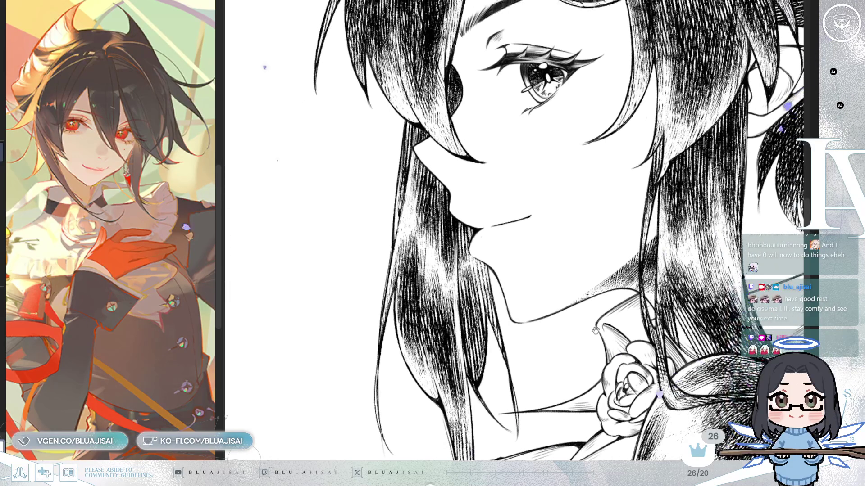
# Step: Rotate and zoom the view onto the collar and rose so the hair strands run vertically
pyautogui.scroll(-3, 583, 320)
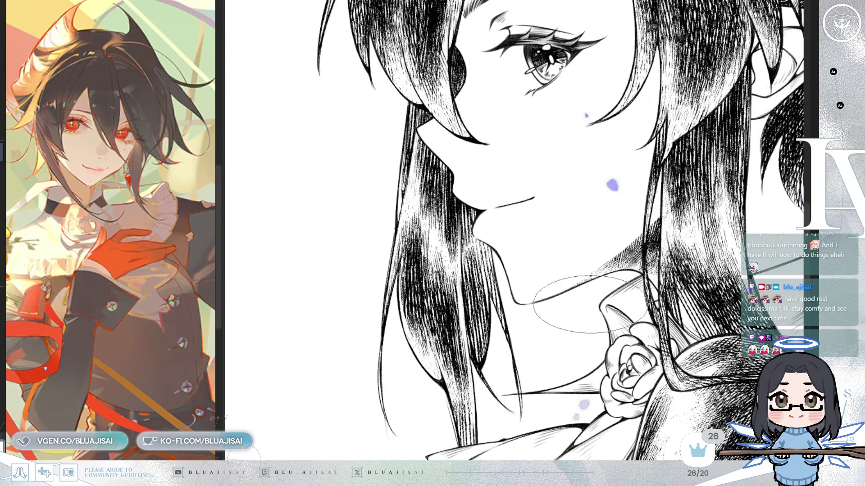
pyautogui.scroll(3, 589, 321)
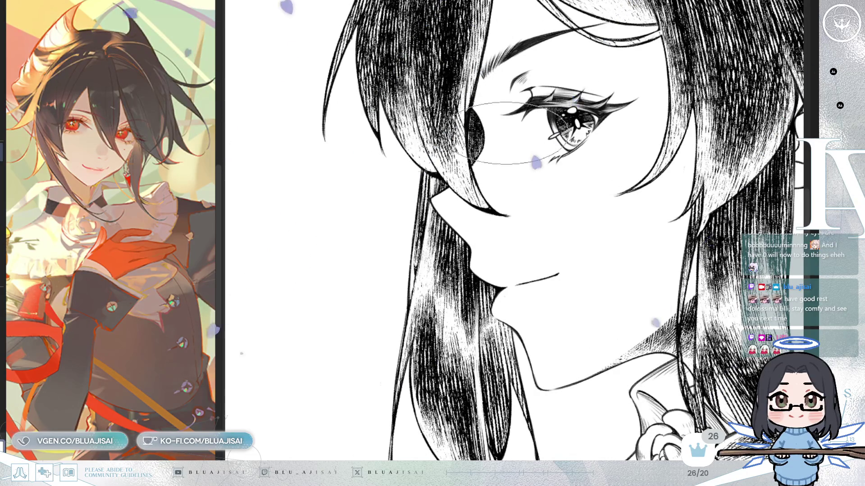
pyautogui.press('End')
pyautogui.moveTo(429, 232)
pyautogui.mouseDown()
pyautogui.moveTo(610, 244)
pyautogui.moveTo(622, 181)
pyautogui.mouseUp()
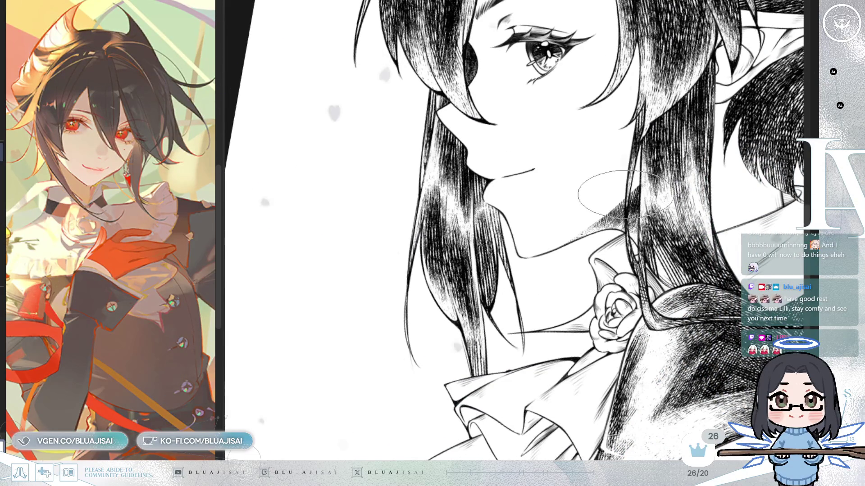
pyautogui.scroll(2, 625, 193)
pyautogui.scroll(2, 625, 194)
pyautogui.scroll(1, 525, 239)
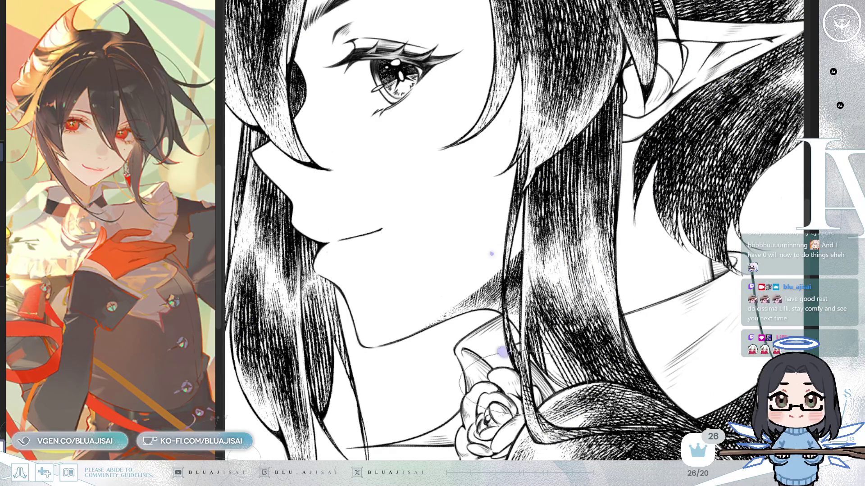
pyautogui.moveTo(466, 100); pyautogui.dragTo(371, 258)
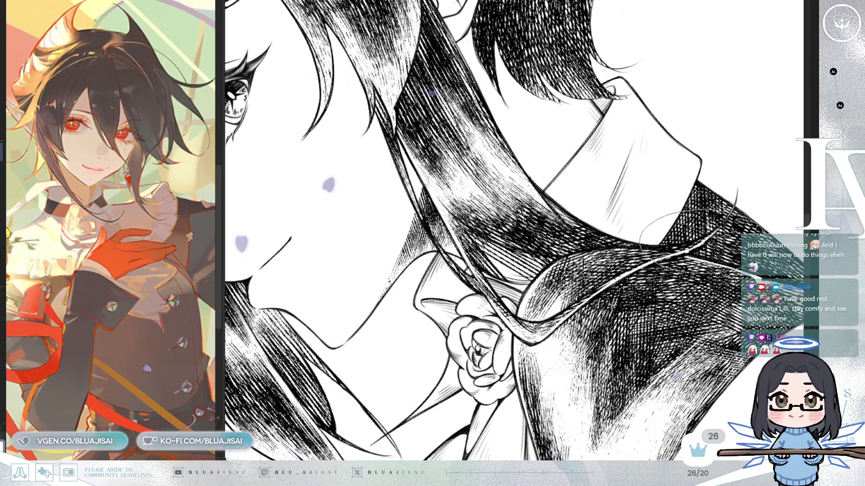
pyautogui.moveTo(653, 237); pyautogui.dragTo(608, 270)
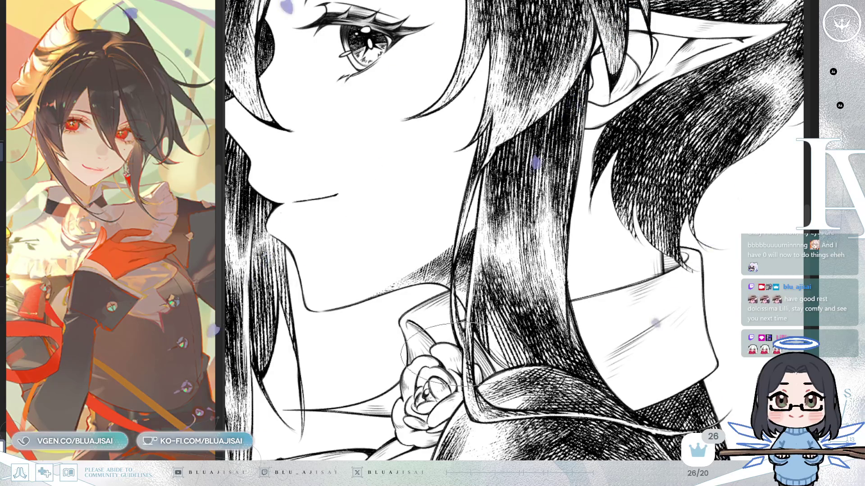
# Step: Hatch the hair behind the neck and over the ruffled collar
pyautogui.press('-')
pyautogui.press('-')
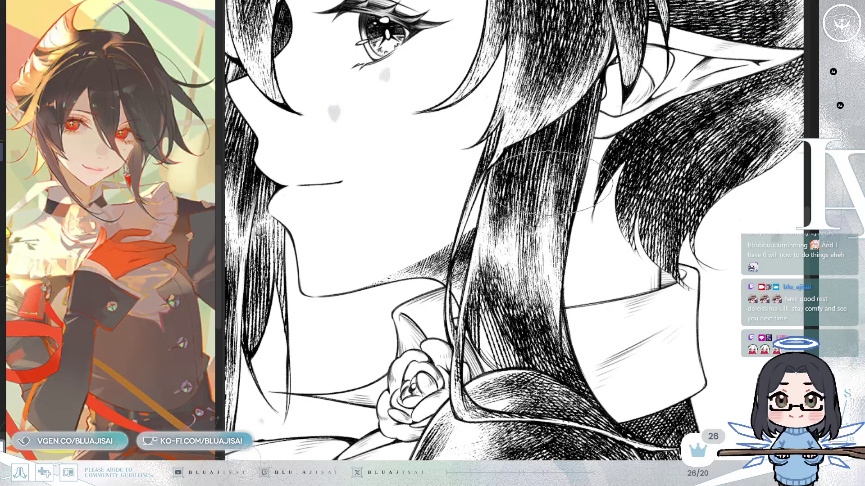
pyautogui.press('-')
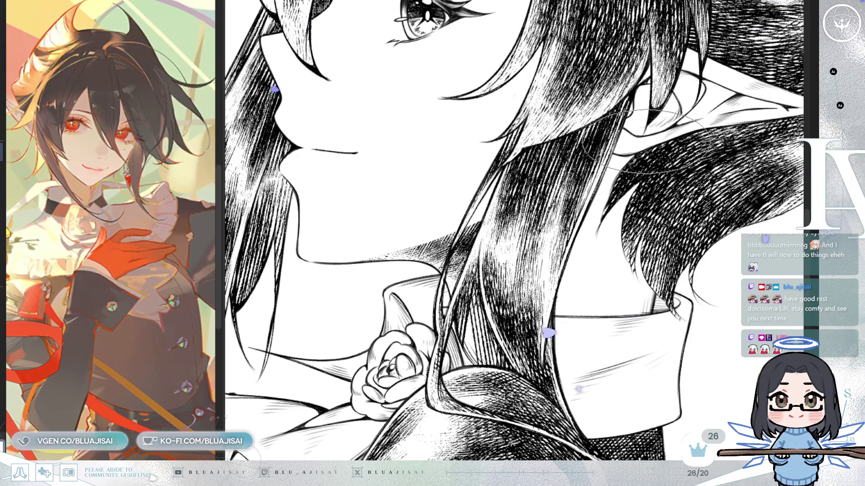
pyautogui.moveTo(589, 212); pyautogui.dragTo(679, 152)
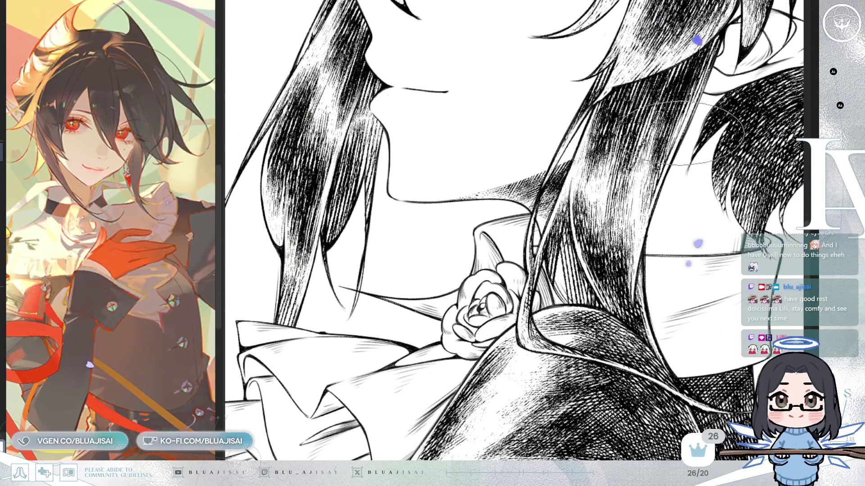
pyautogui.moveTo(586, 177); pyautogui.dragTo(578, 224)
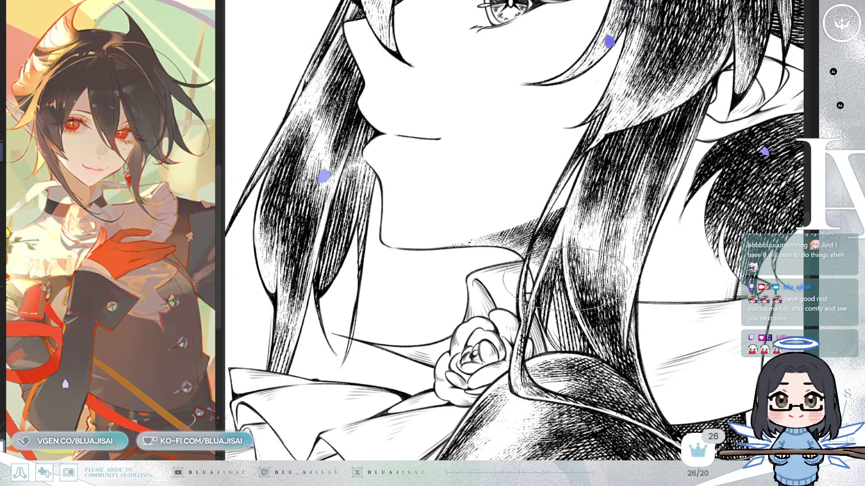
pyautogui.moveTo(563, 225)
pyautogui.mouseDown()
pyautogui.moveTo(612, 252)
pyautogui.moveTo(644, 445)
pyautogui.moveTo(702, 428)
pyautogui.mouseUp()
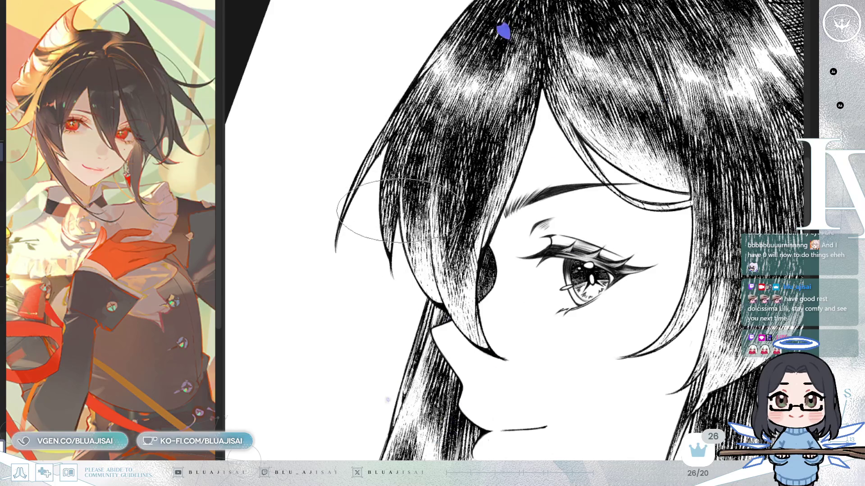
# Step: Straighten, zoom and mirror the view onto the bangs above the eye to hatch them
pyautogui.moveTo(428, 243); pyautogui.dragTo(492, 247)
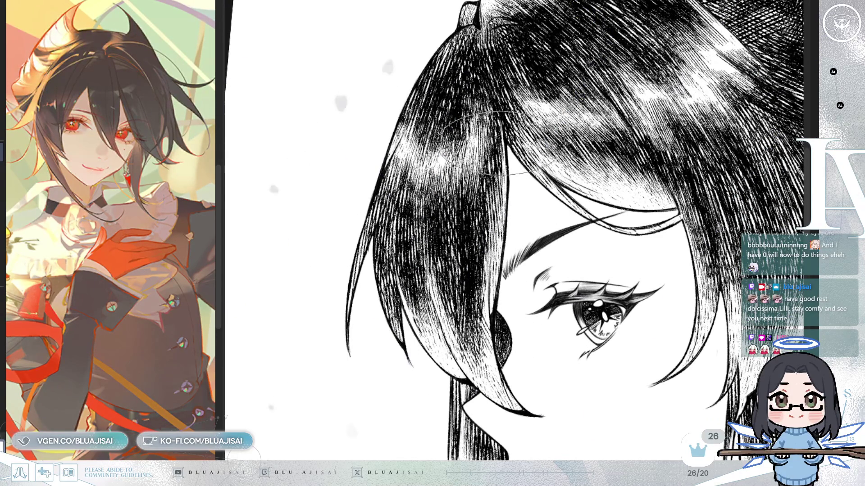
pyautogui.moveTo(514, 189); pyautogui.dragTo(529, 149)
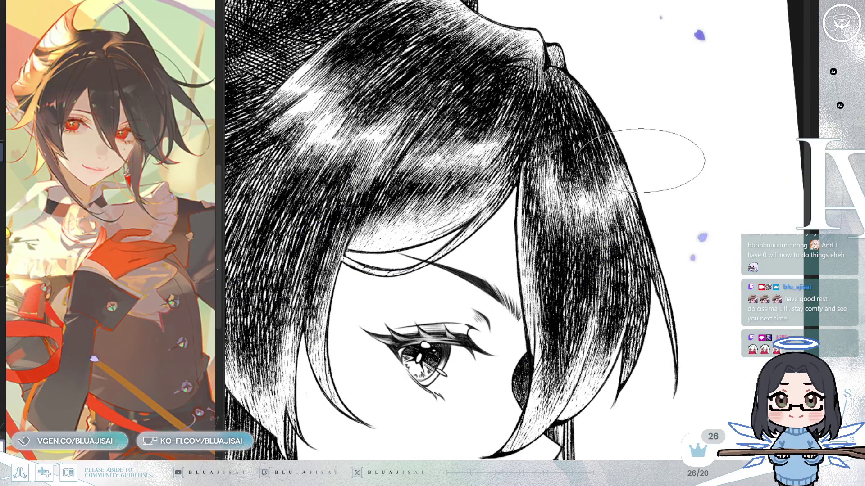
pyautogui.press('h')
pyautogui.moveTo(403, 187); pyautogui.dragTo(462, 195)
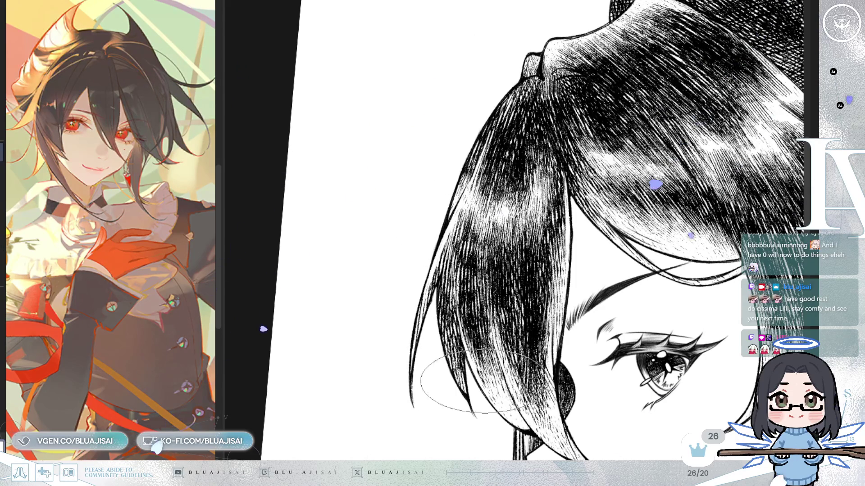
# Step: Pan and mirror the view to show the hair crown, ear tip and face
pyautogui.moveTo(463, 339); pyautogui.dragTo(427, 379)
pyautogui.moveTo(581, 148); pyautogui.dragTo(564, 173)
pyautogui.moveTo(505, 135)
pyautogui.mouseDown()
pyautogui.moveTo(545, 144)
pyautogui.moveTo(547, 173)
pyautogui.mouseUp()
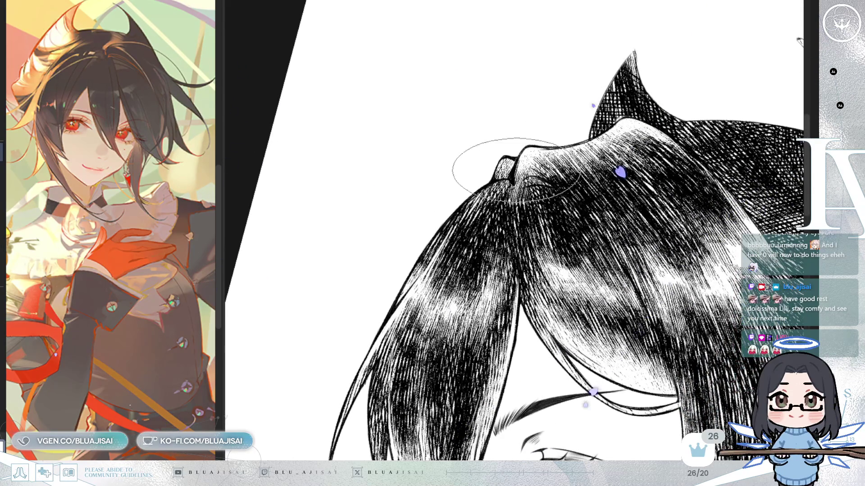
pyautogui.press('h')
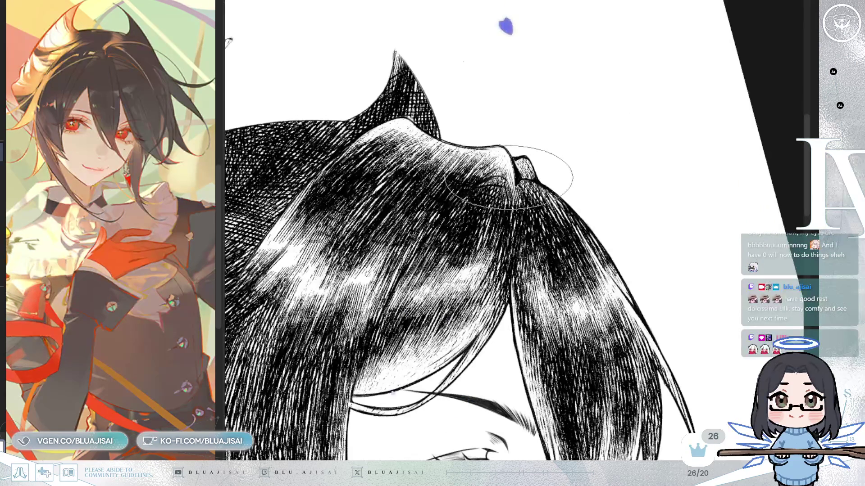
pyautogui.moveTo(509, 176); pyautogui.dragTo(586, 135)
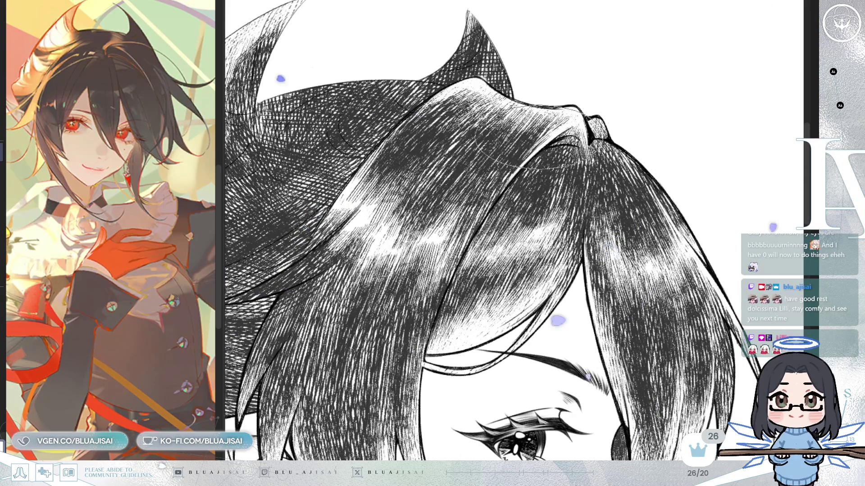
# Step: Cross-hatch the spiky back hair and restore the hatching to full darkness
pyautogui.moveTo(527, 161); pyautogui.dragTo(433, 112)
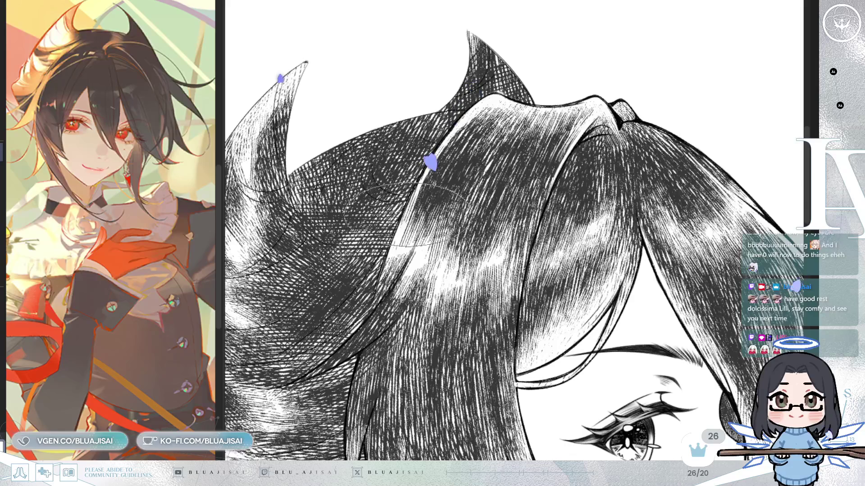
pyautogui.moveTo(218, 441); pyautogui.dragTo(287, 401)
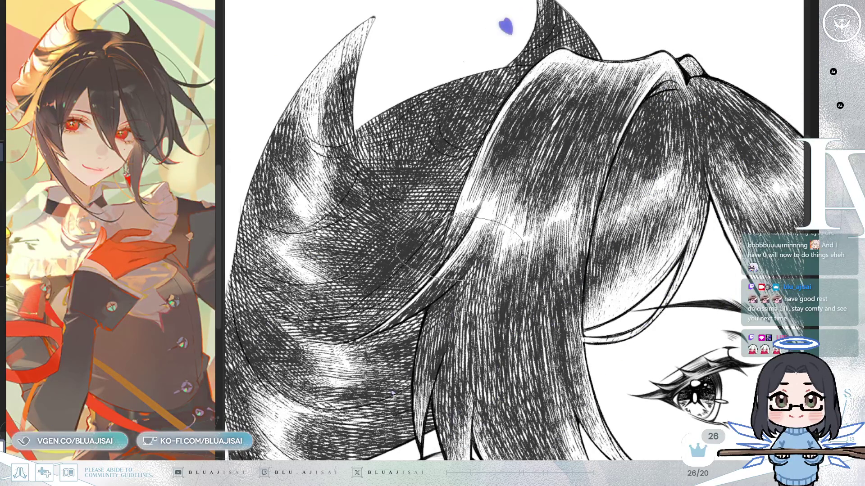
pyautogui.scroll(-2, 459, 247)
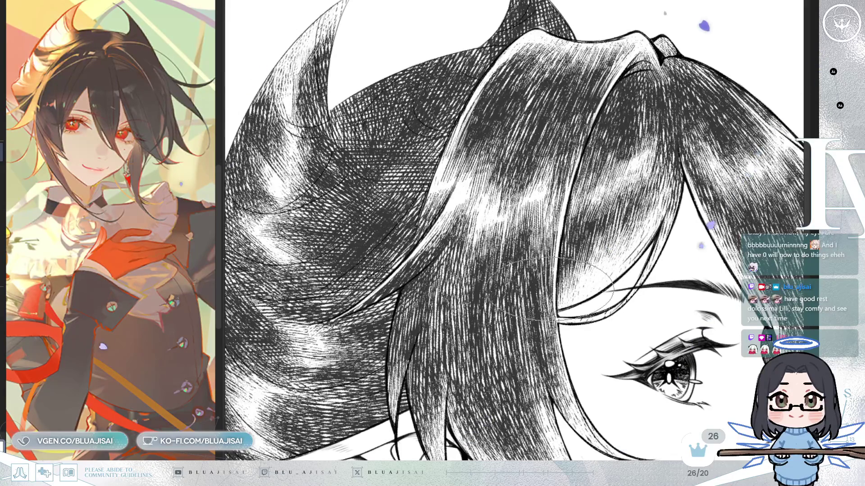
pyautogui.hotkey('ctrl', 'j')
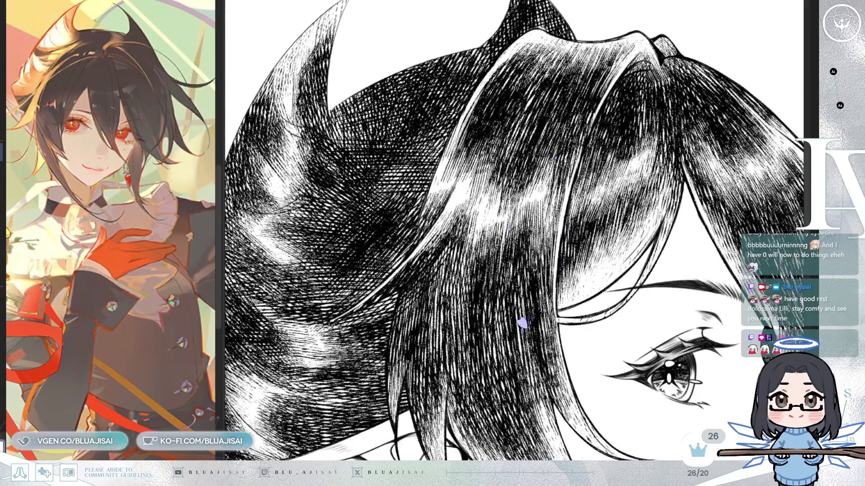
pyautogui.moveTo(674, 261); pyautogui.dragTo(659, 283)
pyautogui.moveTo(580, 316); pyautogui.dragTo(566, 315)
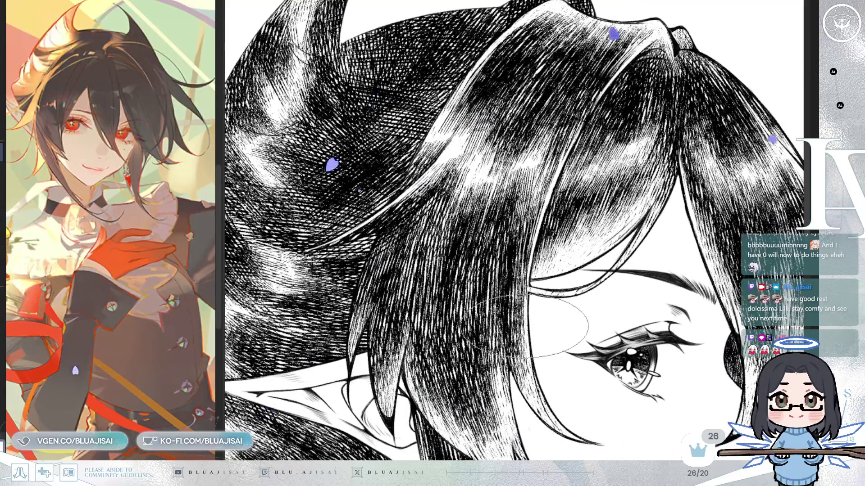
pyautogui.moveTo(532, 329); pyautogui.dragTo(517, 278)
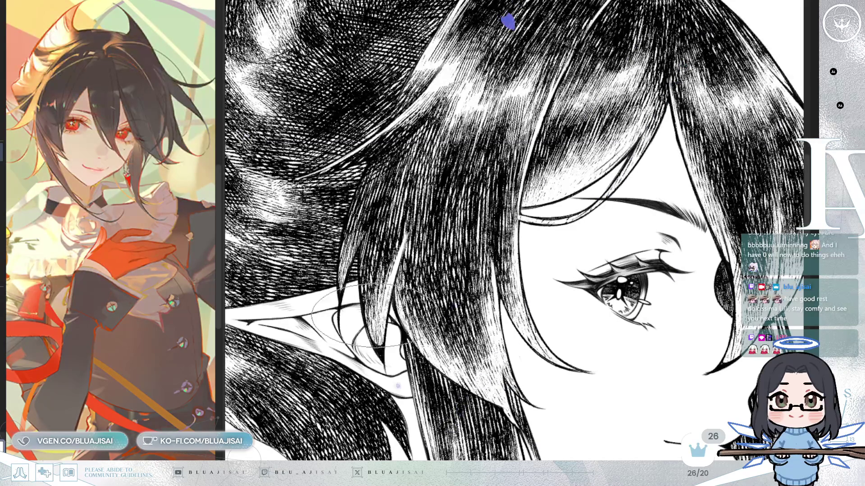
pyautogui.moveTo(450, 226); pyautogui.dragTo(518, 232)
pyautogui.press('-')
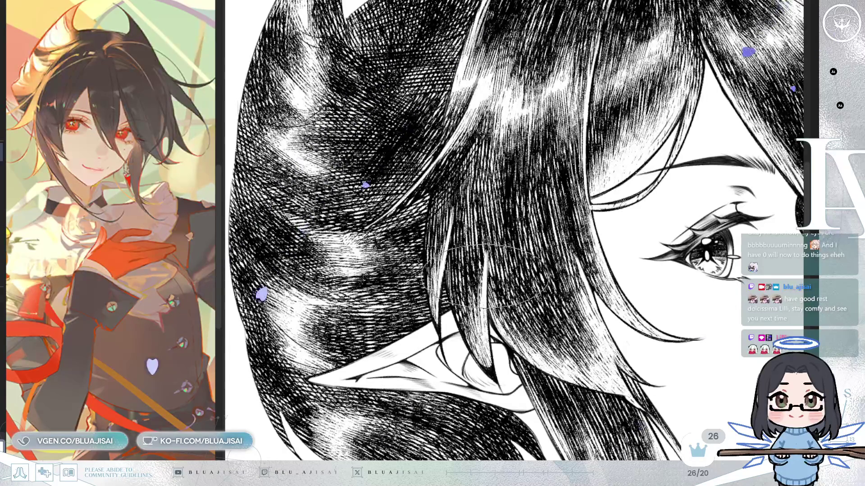
pyautogui.press('^')
pyautogui.press('^')
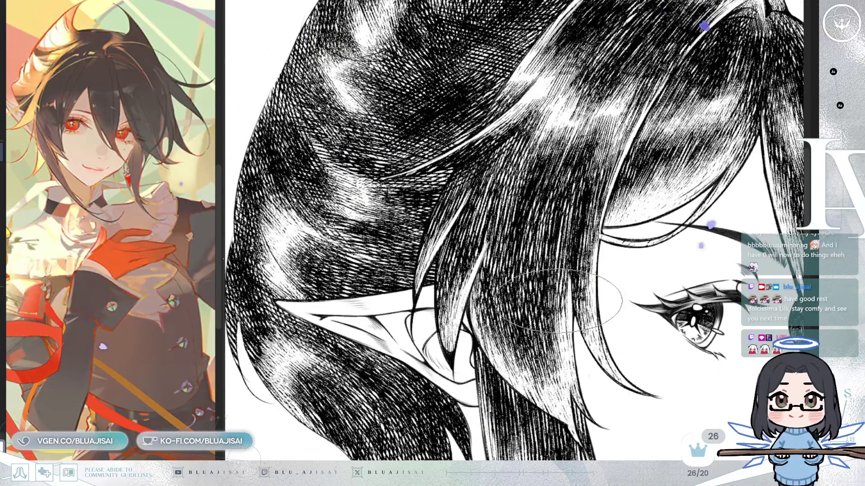
pyautogui.press('^')
pyautogui.press('^')
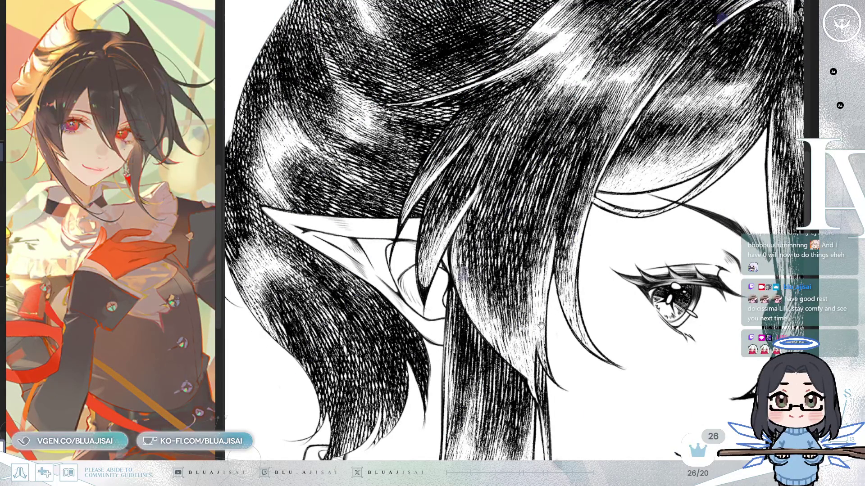
pyautogui.moveTo(548, 320); pyautogui.dragTo(542, 313)
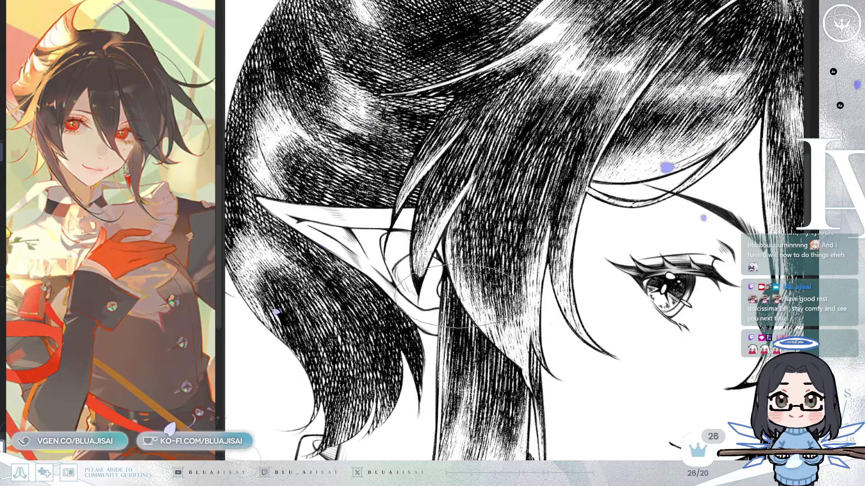
pyautogui.moveTo(450, 254); pyautogui.dragTo(536, 186)
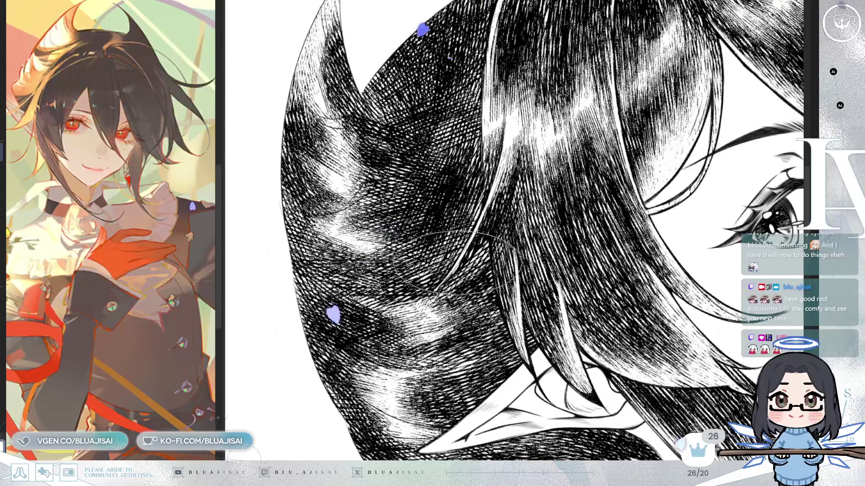
pyautogui.moveTo(557, 130); pyautogui.dragTo(514, 195)
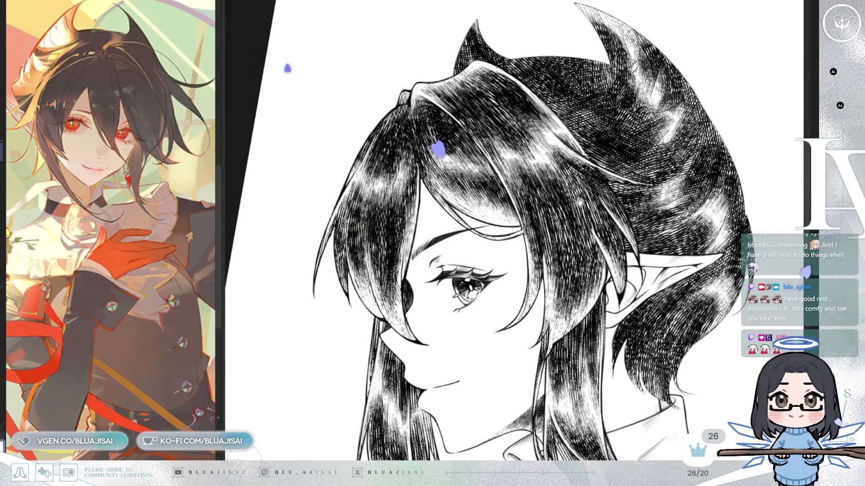
pyautogui.scroll(5, 539, 175)
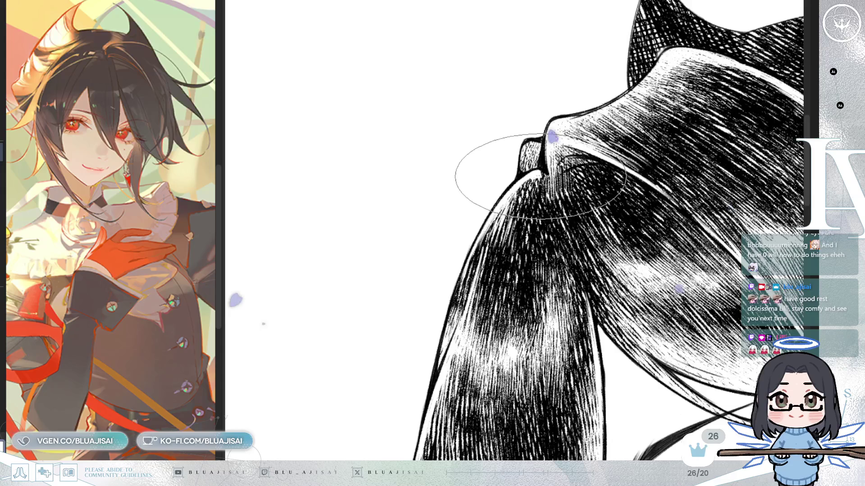
pyautogui.scroll(-3, 541, 175)
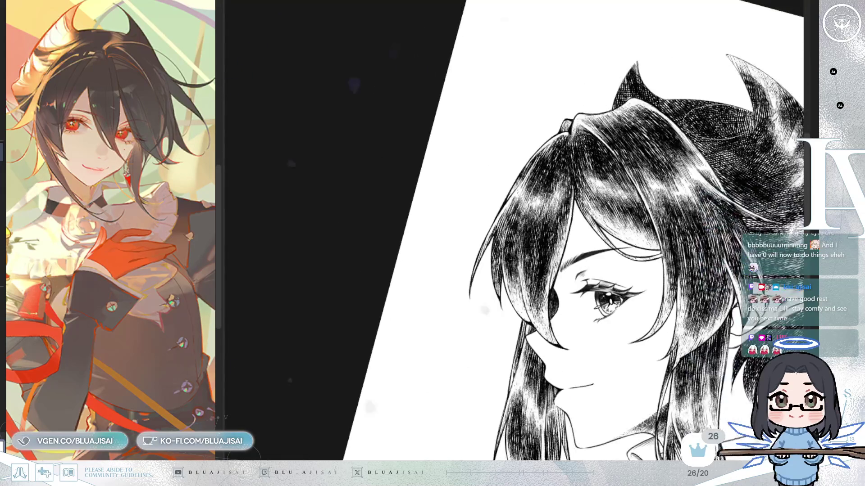
pyautogui.hscroll(3, 599, 256)
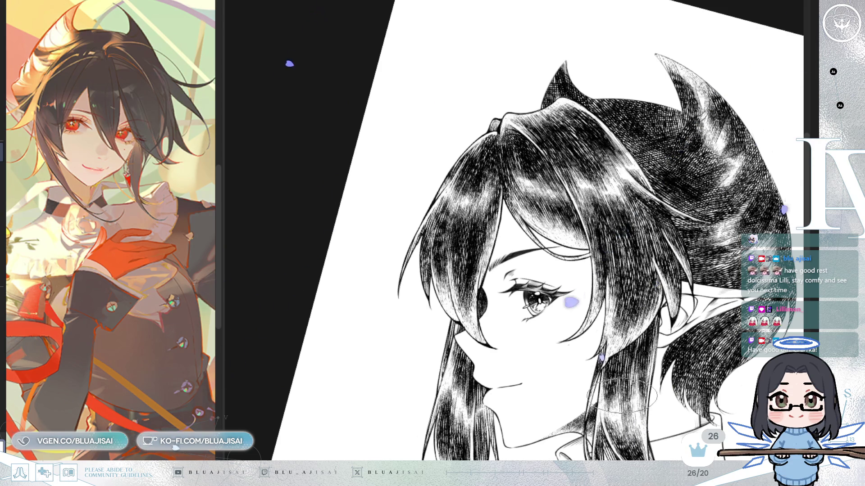
pyautogui.moveTo(585, 243); pyautogui.dragTo(559, 209)
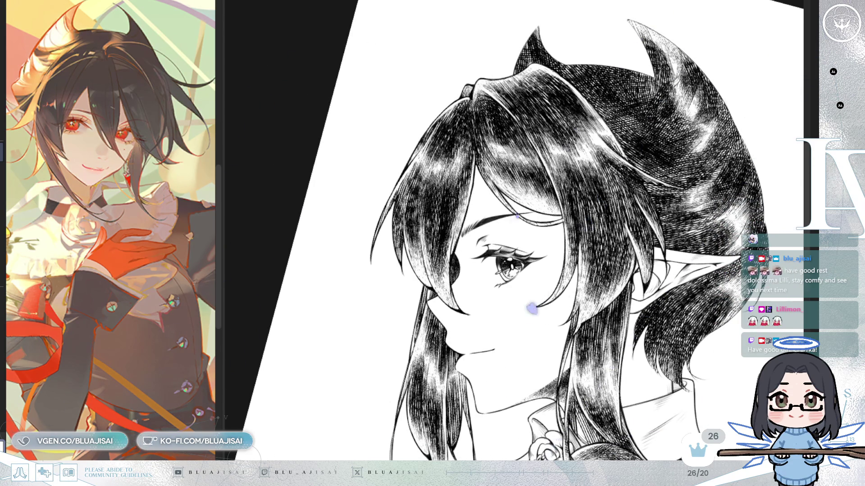
pyautogui.moveTo(513, 230)
pyautogui.mouseDown()
pyautogui.moveTo(506, 225)
pyautogui.moveTo(713, 296)
pyautogui.moveTo(704, 289)
pyautogui.mouseUp()
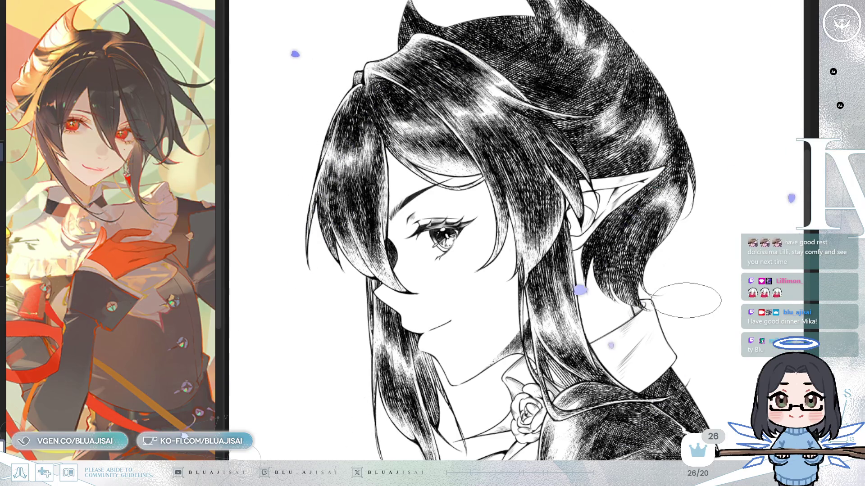
pyautogui.scroll(5, 561, 268)
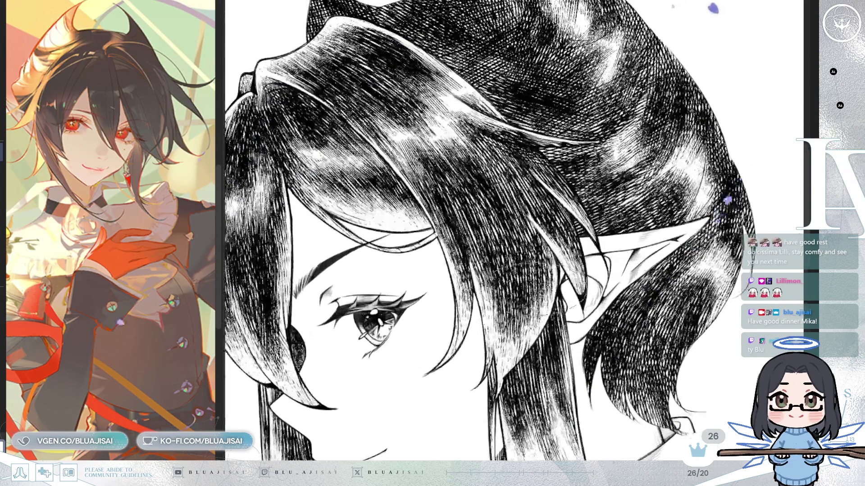
# Step: Rotate counter-clockwise and zoom in on the spiky hair tips near the ear
pyautogui.press('-')
pyautogui.press('-')
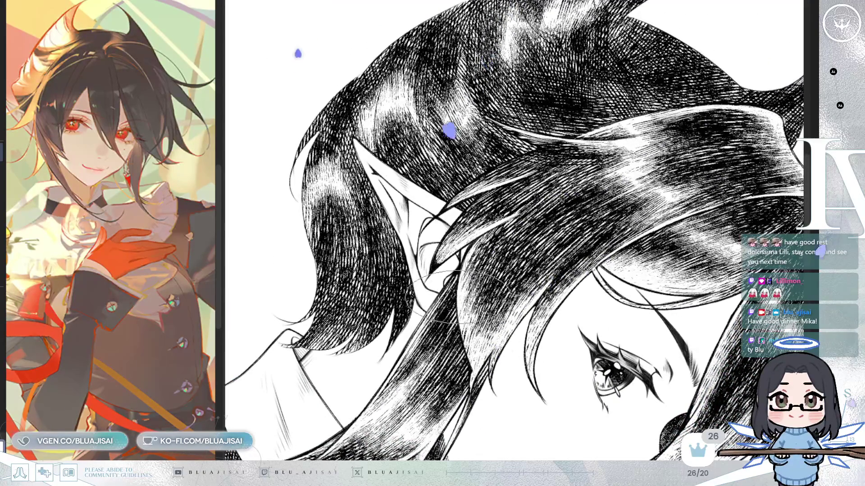
pyautogui.press('-')
pyautogui.press('-')
pyautogui.press('-')
pyautogui.press('-')
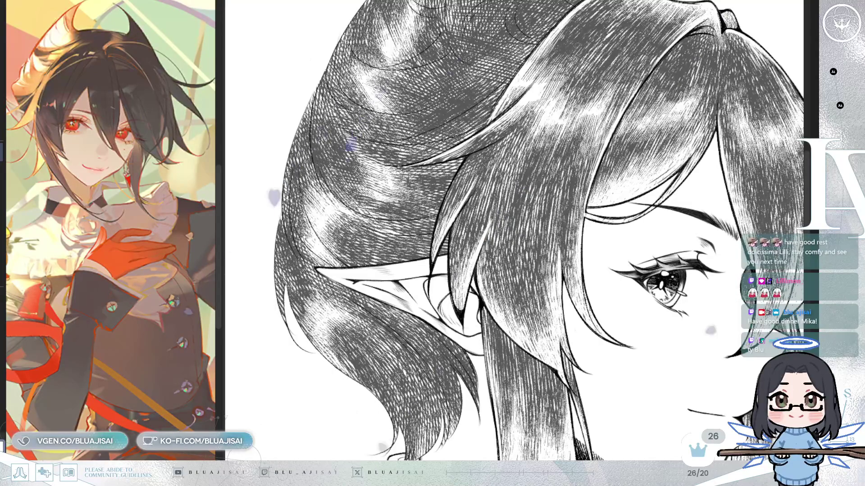
pyautogui.press('-')
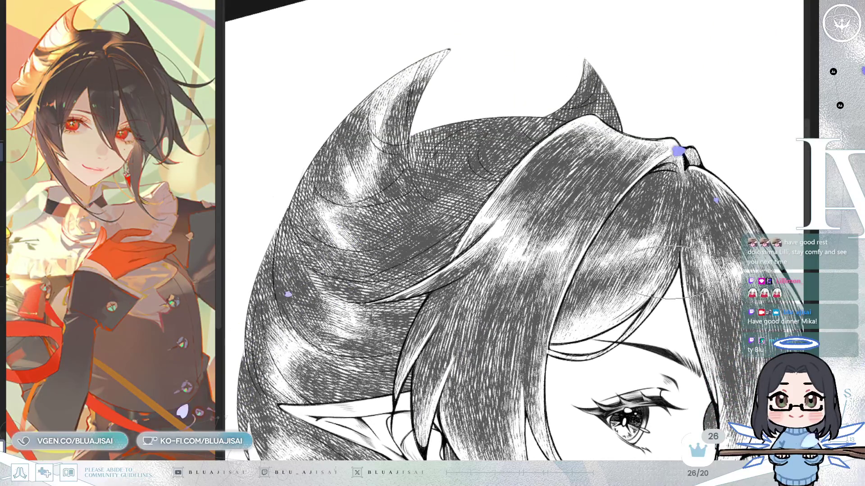
pyautogui.press('-')
pyautogui.press('-')
pyautogui.press('-')
pyautogui.press('-')
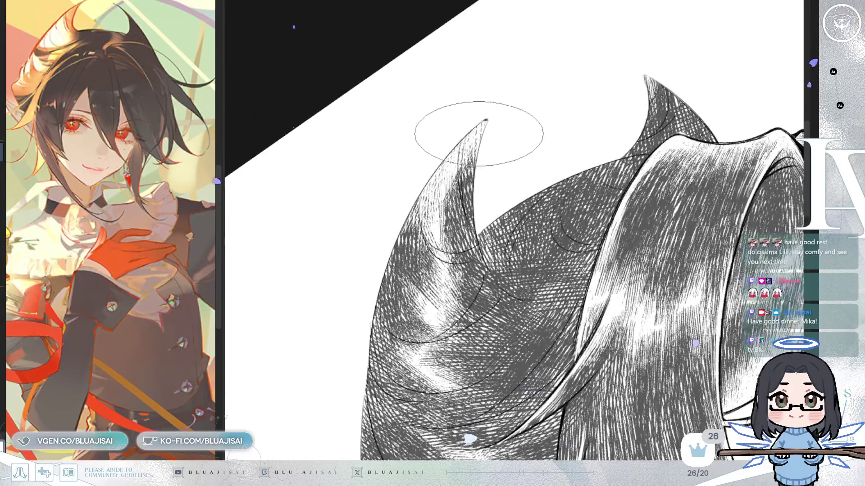
pyautogui.hotkey('ctrl', '+')
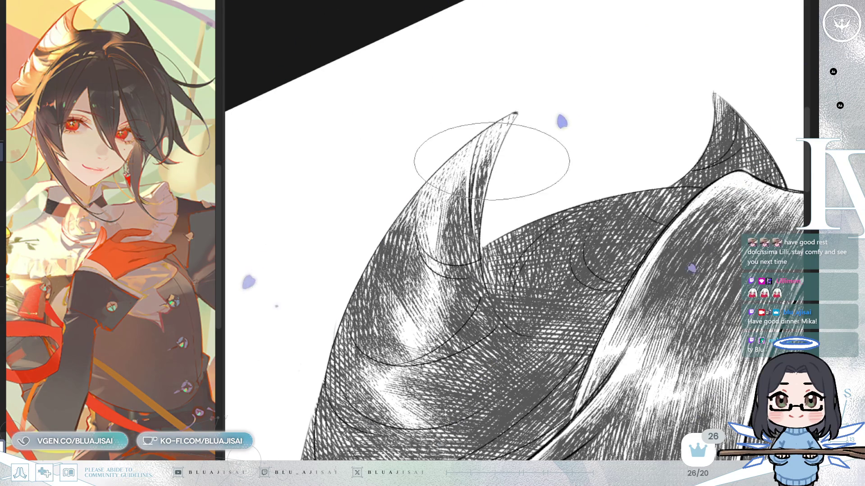
pyautogui.moveTo(479, 186)
pyautogui.mouseDown()
pyautogui.moveTo(412, 219)
pyautogui.moveTo(494, 198)
pyautogui.mouseUp()
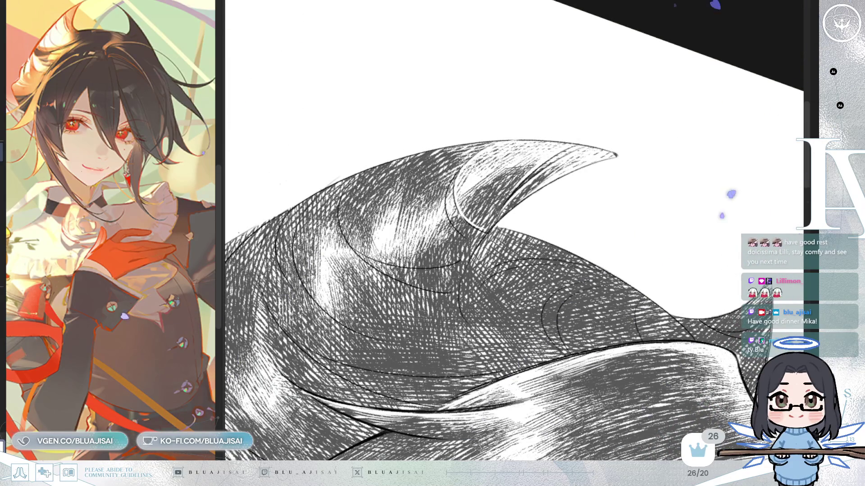
# Step: Orient the hair spike upright and ink curved contour lines at its tip, base and middle
pyautogui.moveTo(555, 155); pyautogui.dragTo(518, 135)
pyautogui.press('h')
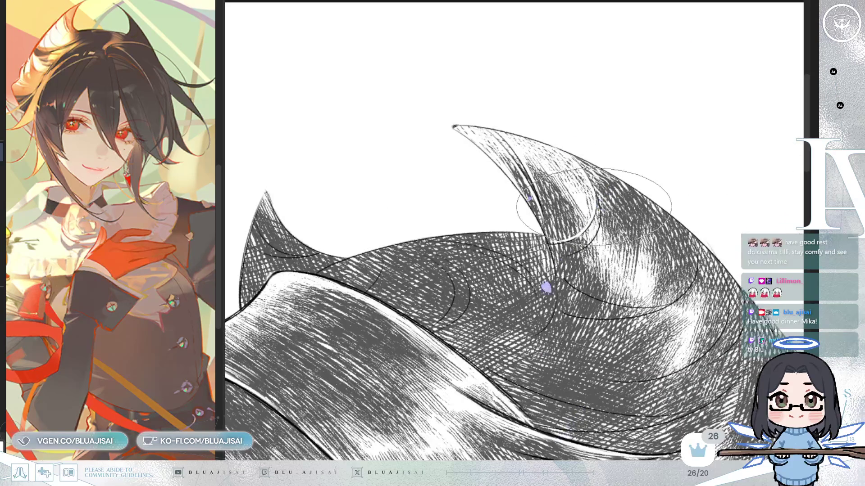
pyautogui.moveTo(581, 236)
pyautogui.mouseDown()
pyautogui.moveTo(579, 212)
pyautogui.moveTo(520, 159)
pyautogui.mouseUp()
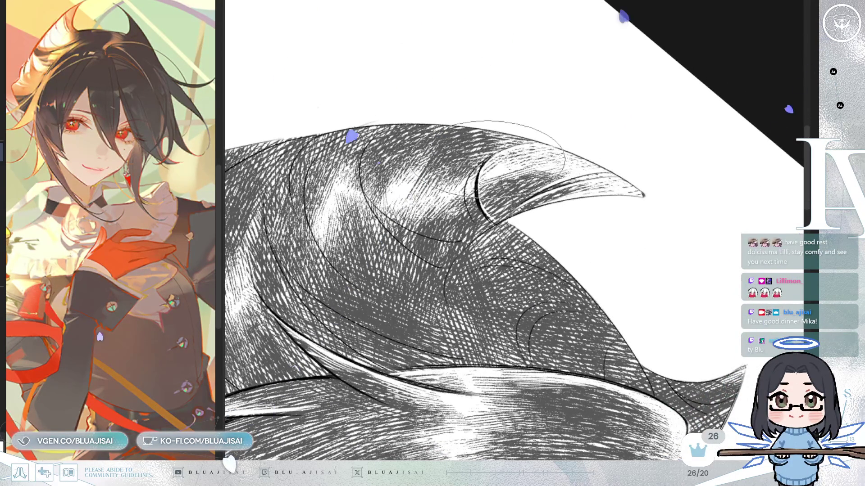
pyautogui.moveTo(502, 121); pyautogui.dragTo(532, 178)
pyautogui.moveTo(424, 129)
pyautogui.mouseDown()
pyautogui.moveTo(579, 209)
pyautogui.moveTo(571, 208)
pyautogui.moveTo(572, 190)
pyautogui.moveTo(585, 190)
pyautogui.mouseUp()
pyautogui.moveTo(506, 151)
pyautogui.mouseDown()
pyautogui.moveTo(503, 247)
pyautogui.moveTo(493, 193)
pyautogui.moveTo(483, 208)
pyautogui.moveTo(496, 170)
pyautogui.moveTo(491, 214)
pyautogui.moveTo(539, 212)
pyautogui.mouseUp()
pyautogui.moveTo(553, 163)
pyautogui.mouseDown()
pyautogui.moveTo(500, 156)
pyautogui.moveTo(500, 215)
pyautogui.mouseUp()
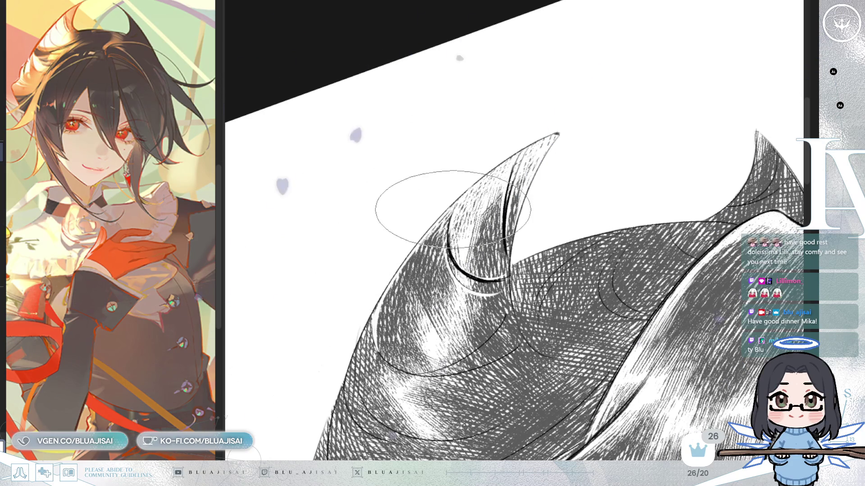
# Step: Rotate and pan around the spike tips to keep inking their contour lines
pyautogui.moveTo(454, 205)
pyautogui.mouseDown()
pyautogui.moveTo(579, 241)
pyautogui.moveTo(559, 221)
pyautogui.mouseUp()
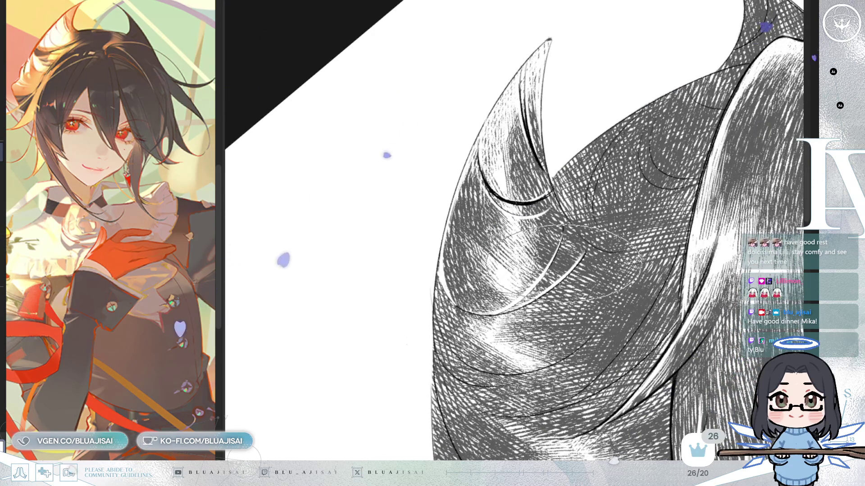
pyautogui.moveTo(561, 264); pyautogui.dragTo(565, 268)
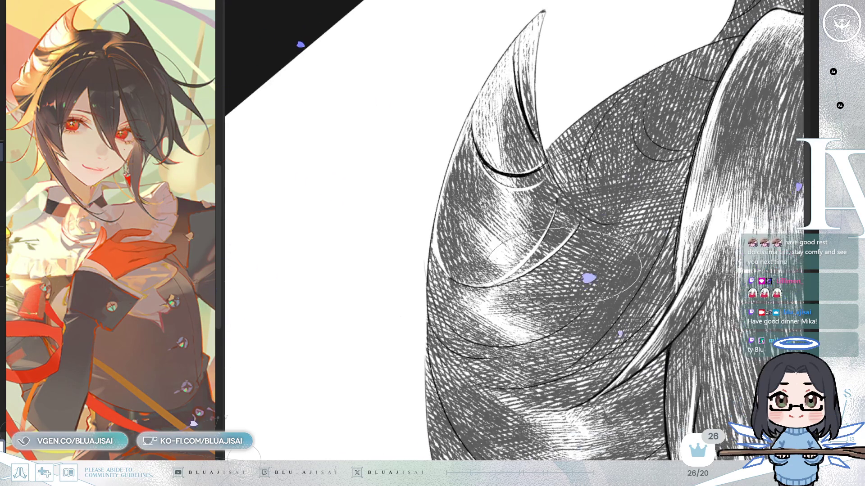
pyautogui.moveTo(569, 300); pyautogui.dragTo(572, 261)
pyautogui.moveTo(585, 132); pyautogui.dragTo(548, 227)
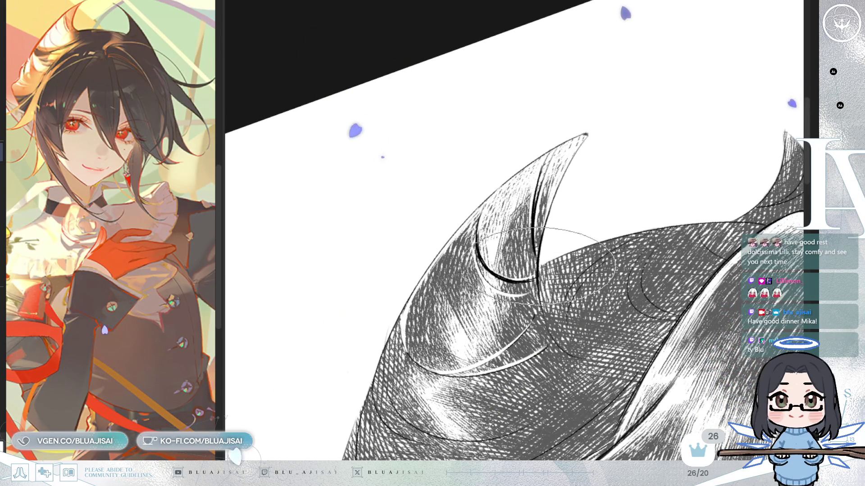
pyautogui.moveTo(548, 227); pyautogui.dragTo(552, 280)
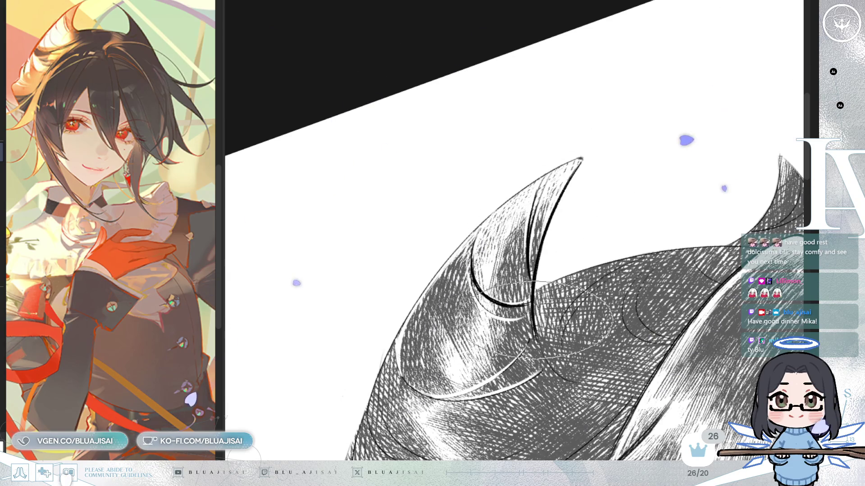
pyautogui.moveTo(555, 265); pyautogui.dragTo(553, 294)
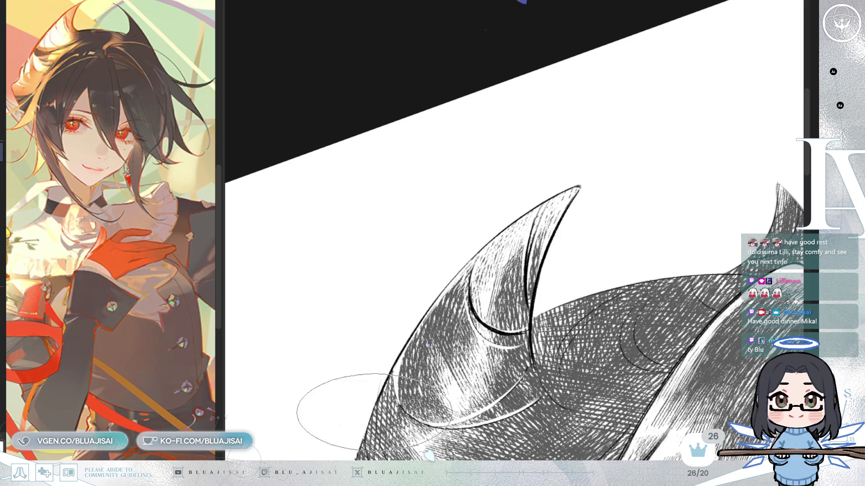
pyautogui.moveTo(554, 298); pyautogui.dragTo(585, 241)
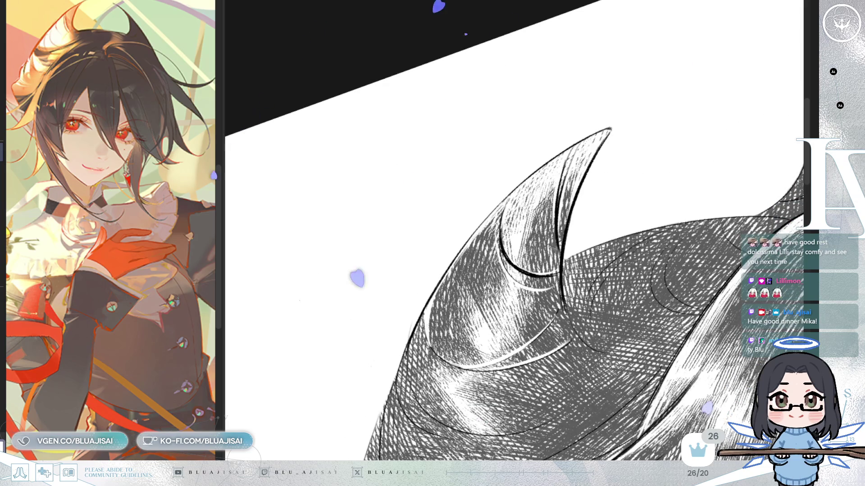
pyautogui.moveTo(505, 145); pyautogui.dragTo(556, 243)
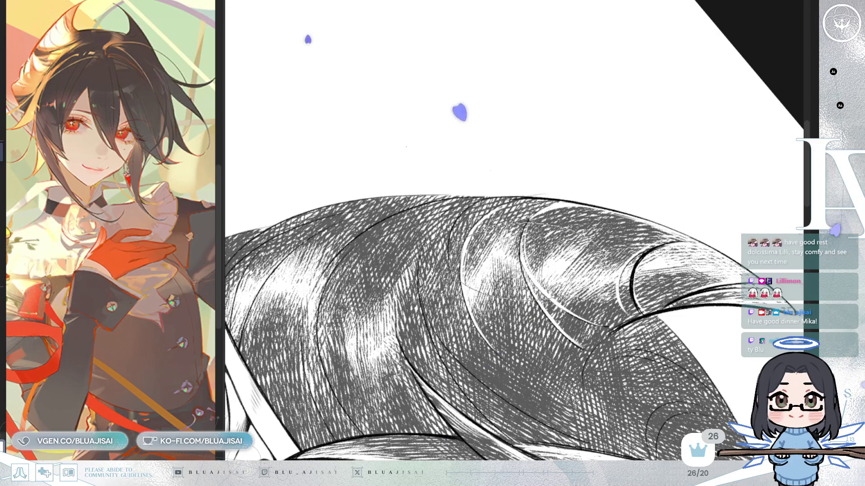
pyautogui.press('Delete')
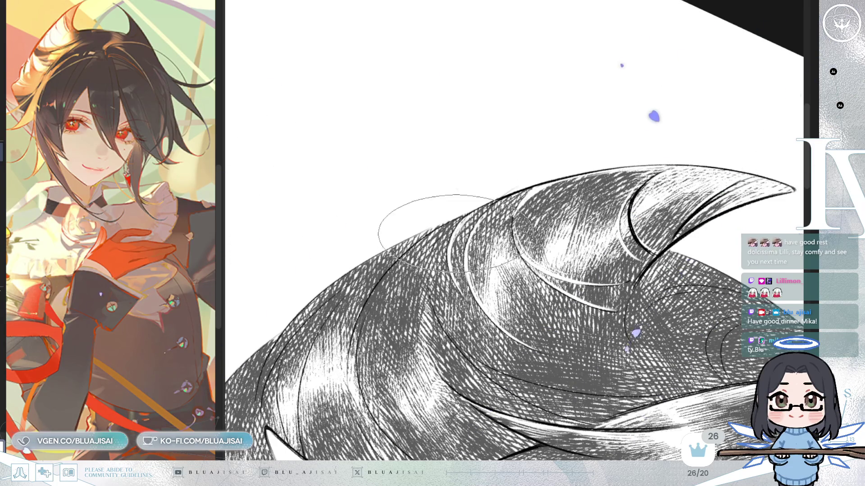
pyautogui.moveTo(486, 204); pyautogui.dragTo(556, 242)
pyautogui.moveTo(663, 215); pyautogui.dragTo(608, 190)
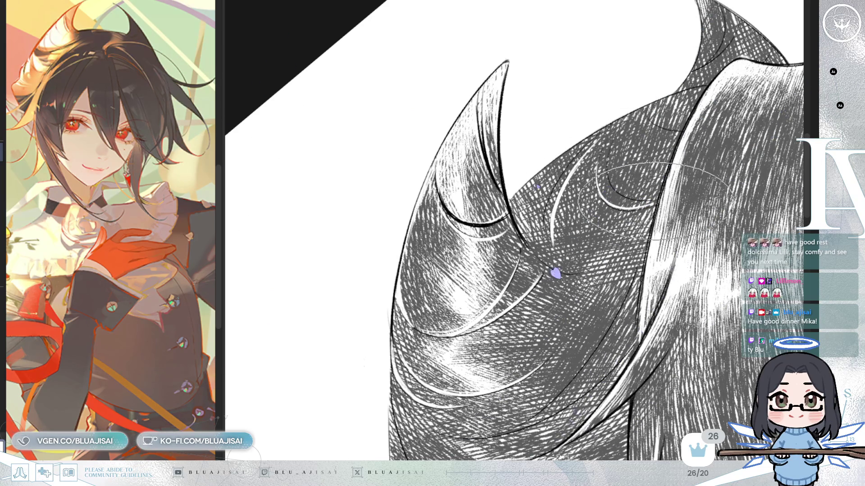
pyautogui.moveTo(585, 235)
pyautogui.mouseDown()
pyautogui.moveTo(685, 174)
pyautogui.moveTo(610, 236)
pyautogui.moveTo(558, 226)
pyautogui.moveTo(531, 255)
pyautogui.mouseUp()
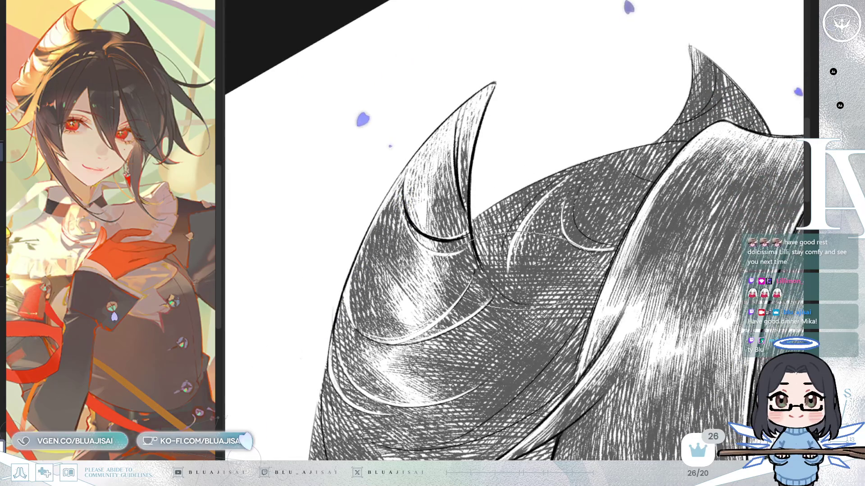
pyautogui.moveTo(662, 171)
pyautogui.mouseDown()
pyautogui.moveTo(639, 216)
pyautogui.moveTo(648, 253)
pyautogui.mouseUp()
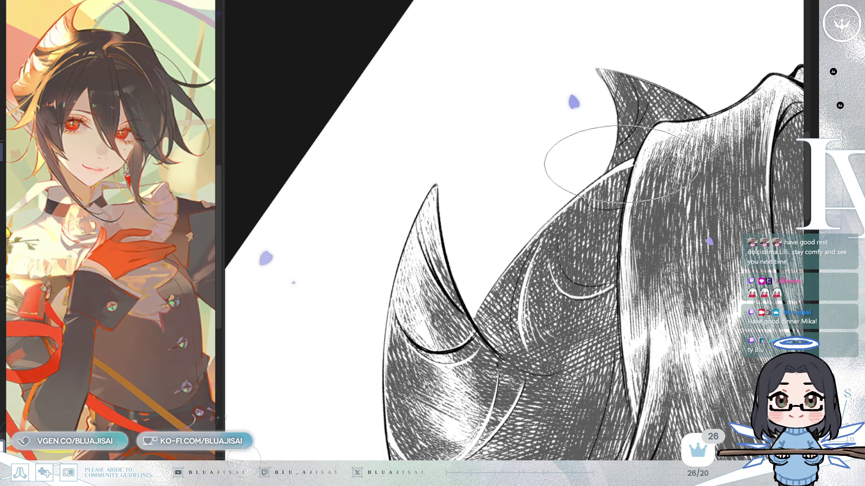
pyautogui.press('^')
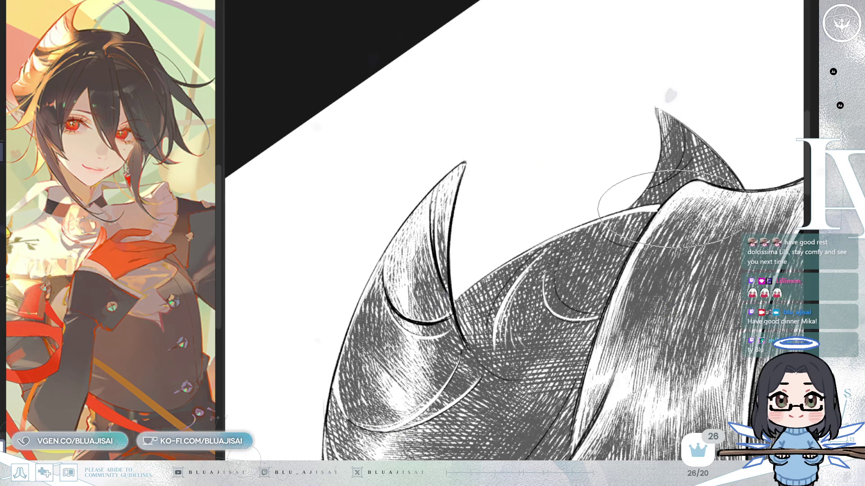
pyautogui.scroll(3, 525, 340)
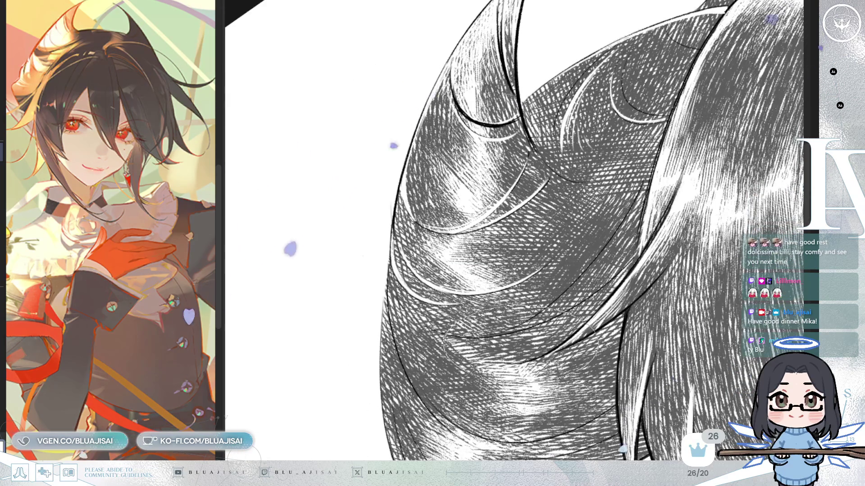
pyautogui.moveTo(524, 340)
pyautogui.mouseDown()
pyautogui.moveTo(509, 316)
pyautogui.moveTo(455, 274)
pyautogui.mouseUp()
pyautogui.moveTo(601, 260); pyautogui.dragTo(495, 243)
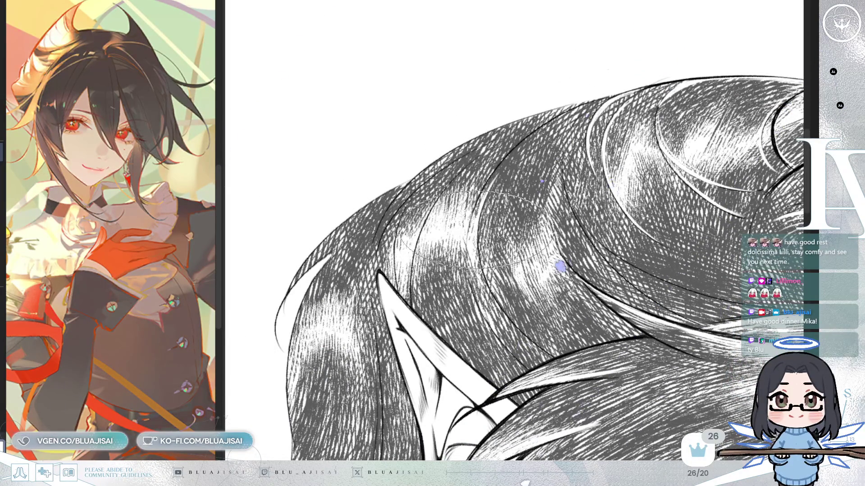
pyautogui.moveTo(489, 278); pyautogui.dragTo(490, 302)
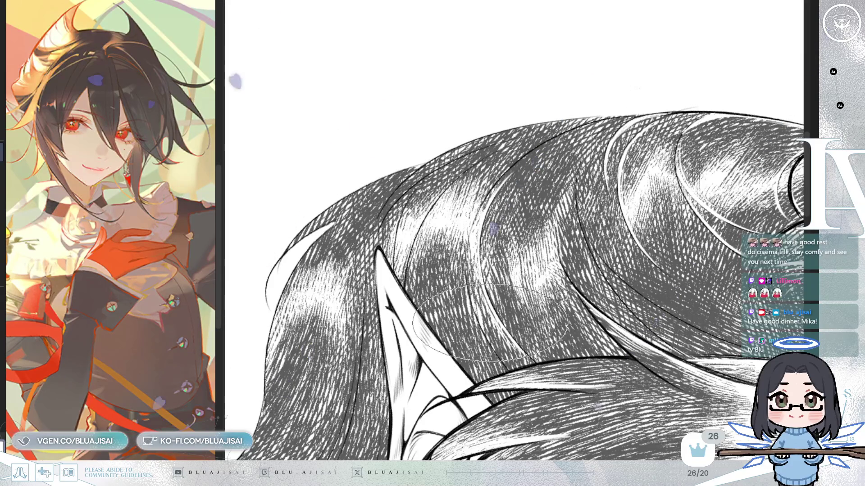
pyautogui.moveTo(515, 176); pyautogui.dragTo(427, 220)
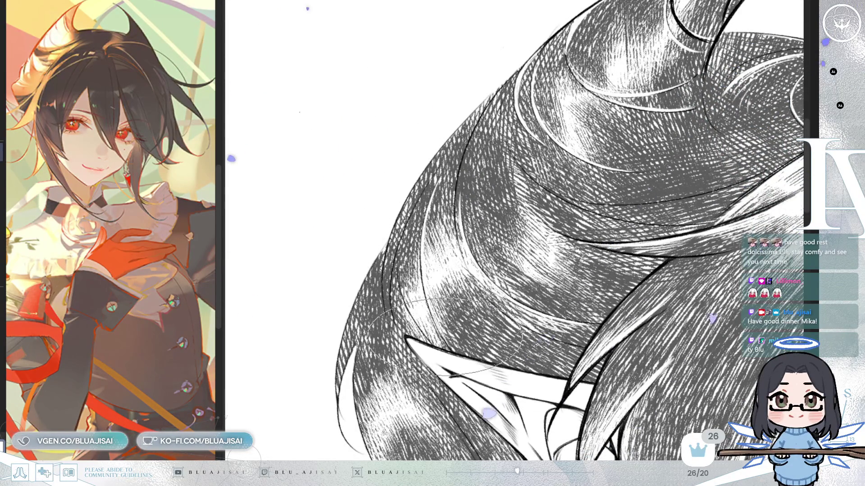
pyautogui.moveTo(428, 315); pyautogui.dragTo(459, 257)
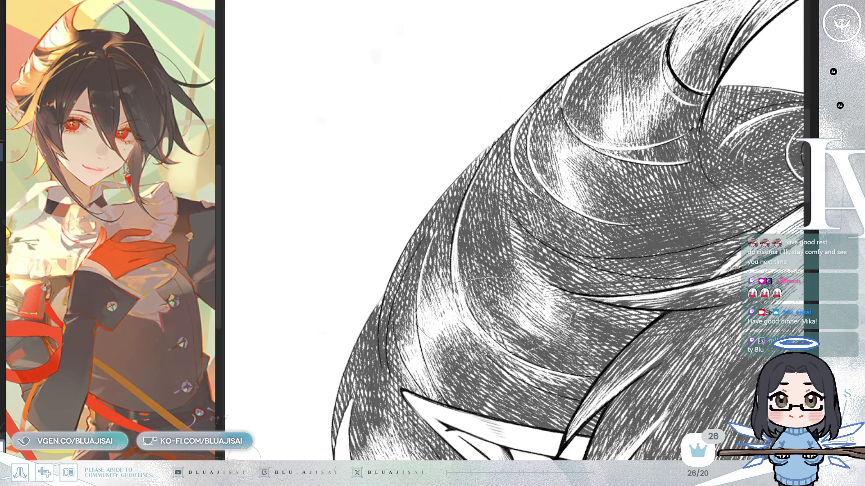
pyautogui.moveTo(495, 185); pyautogui.dragTo(462, 201)
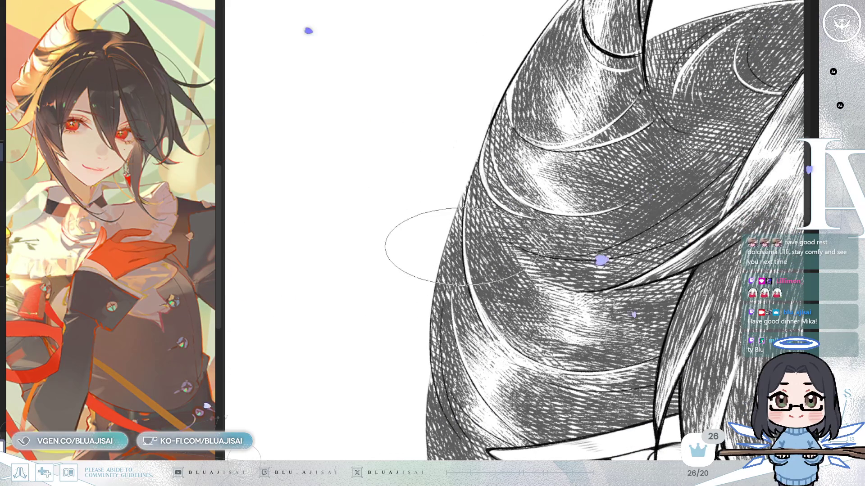
pyautogui.moveTo(521, 254); pyautogui.dragTo(455, 311)
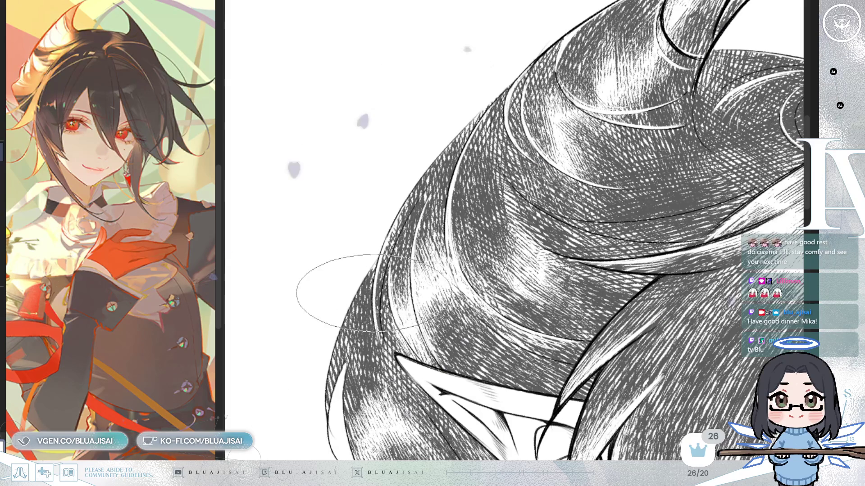
pyautogui.press('^')
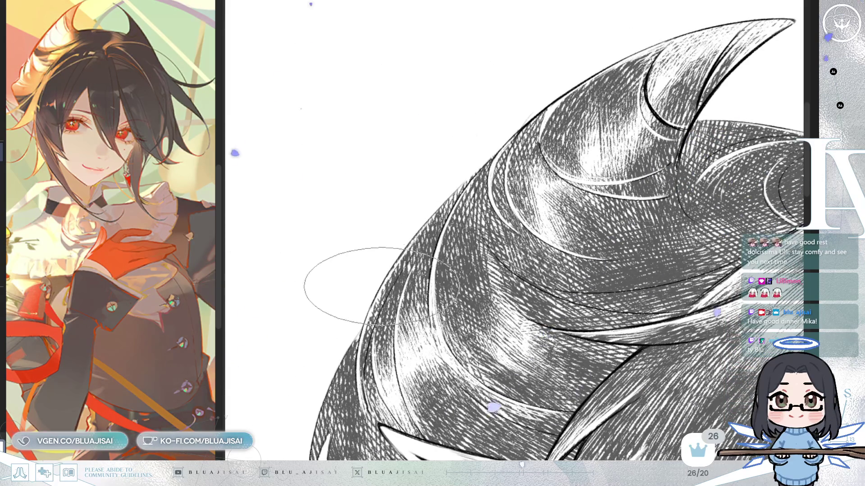
pyautogui.scroll(3, 439, 193)
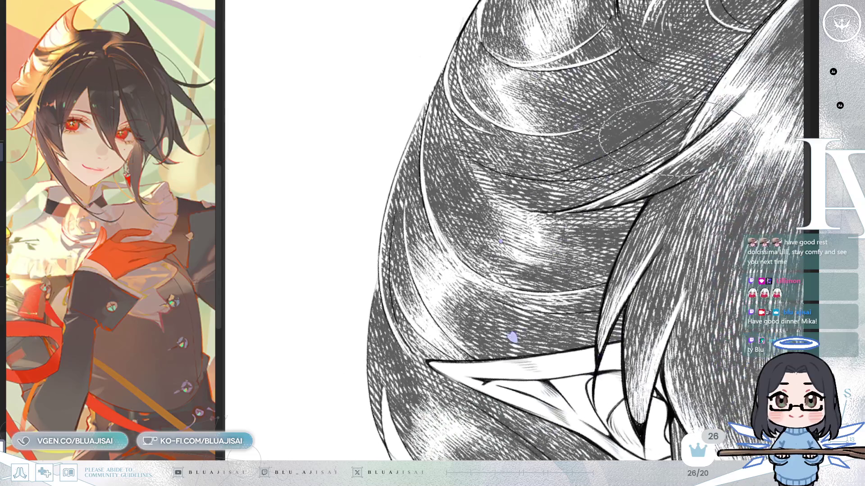
pyautogui.moveTo(676, 138)
pyautogui.mouseDown()
pyautogui.moveTo(653, 215)
pyautogui.moveTo(586, 173)
pyautogui.mouseUp()
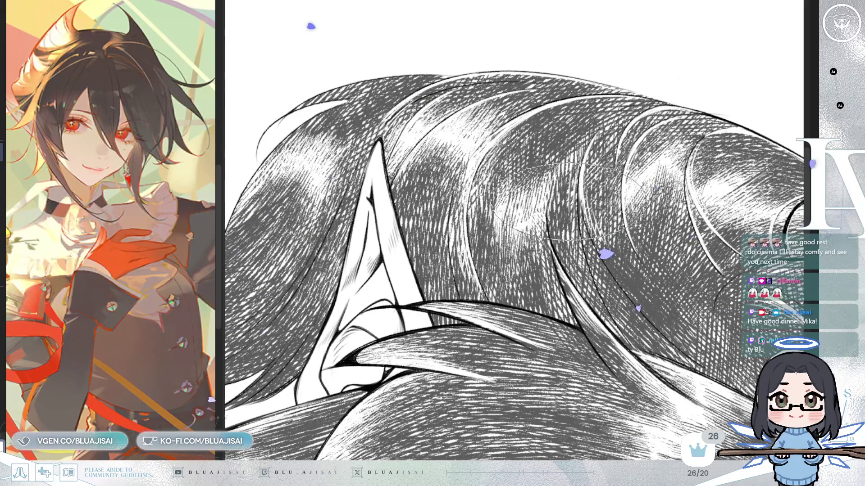
pyautogui.press('-')
pyautogui.press('-')
pyautogui.press('-')
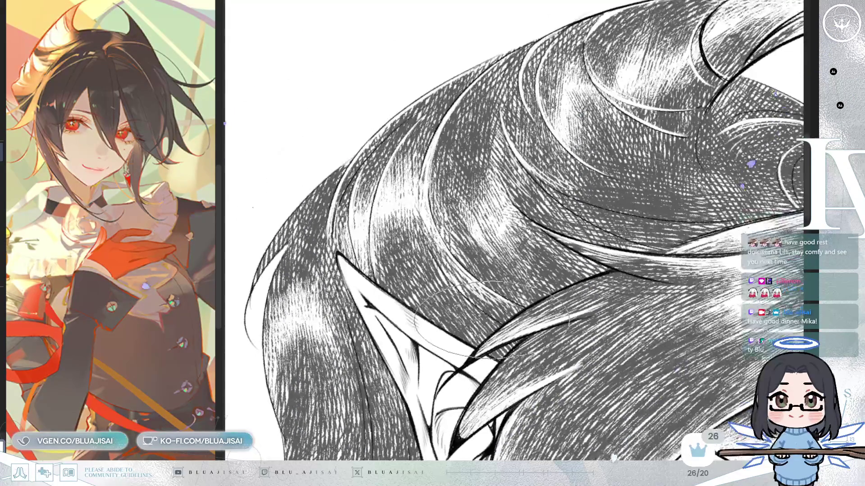
pyautogui.press('-')
pyautogui.press('-')
pyautogui.press('-')
pyautogui.hotkey('ctrl', '+')
pyautogui.hotkey('ctrl', '+')
pyautogui.press('-')
pyautogui.press('-')
pyautogui.press('-')
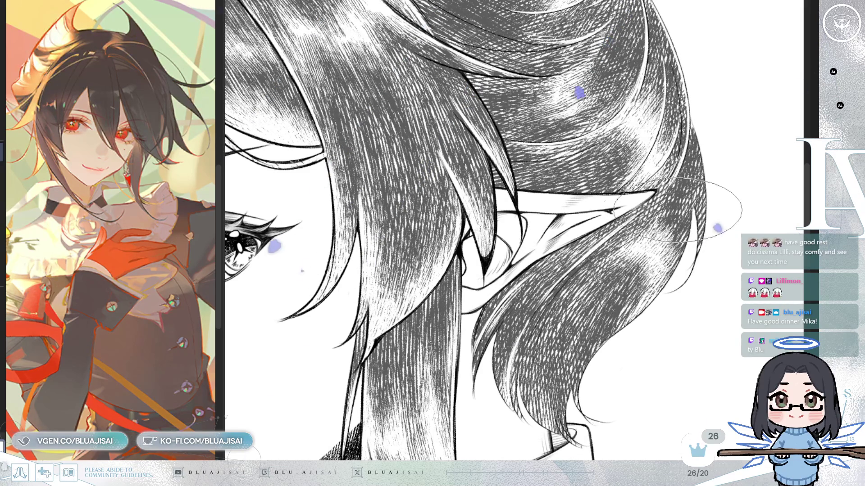
pyautogui.press('h')
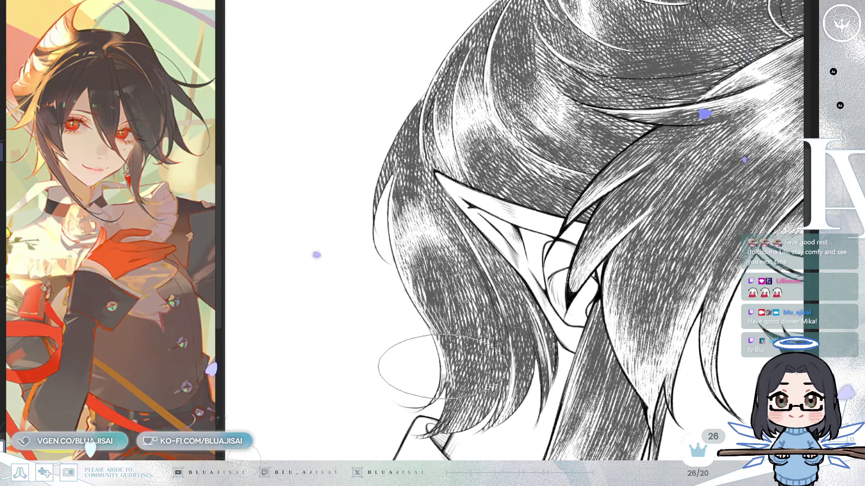
pyautogui.press('h')
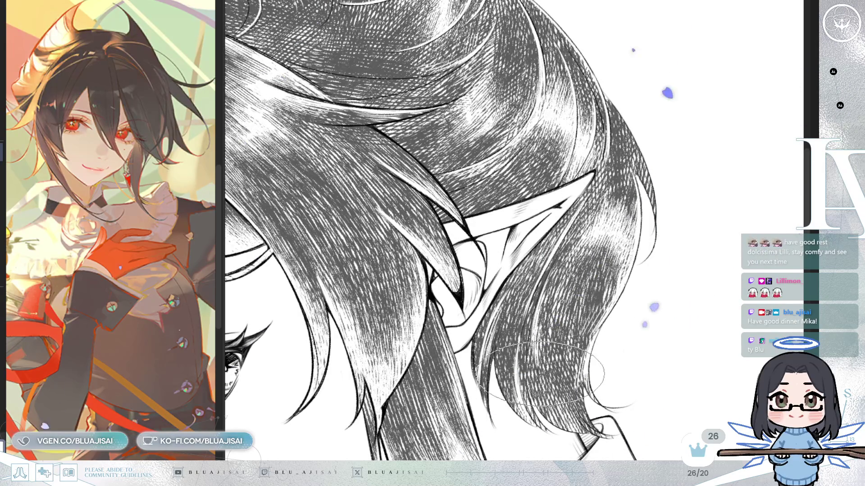
pyautogui.moveTo(578, 239); pyautogui.dragTo(508, 20)
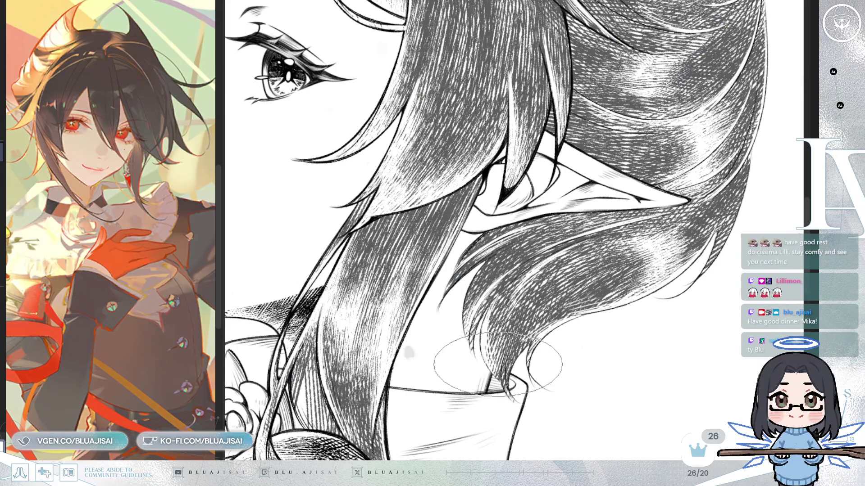
pyautogui.moveTo(499, 374)
pyautogui.mouseDown()
pyautogui.moveTo(587, 278)
pyautogui.moveTo(621, 310)
pyautogui.mouseUp()
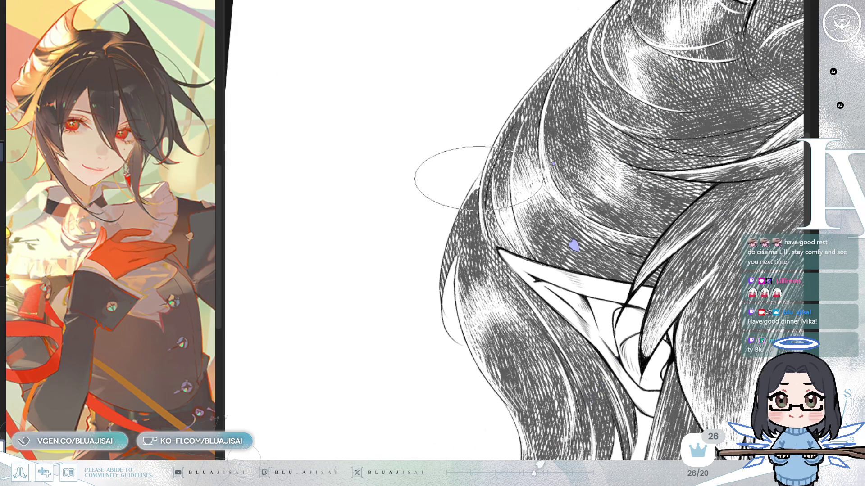
pyautogui.scroll(-5, 476, 194)
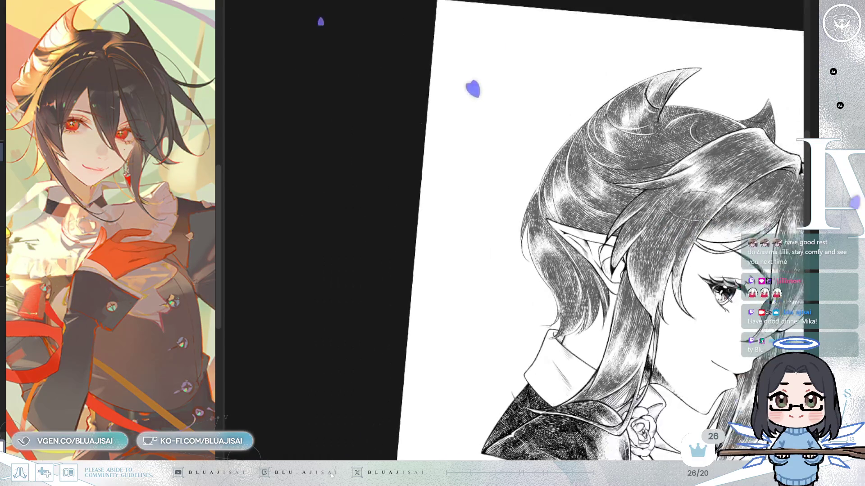
# Step: Zoom in and out to check the deep black hair hatching on the head
pyautogui.scroll(8, 678, 219)
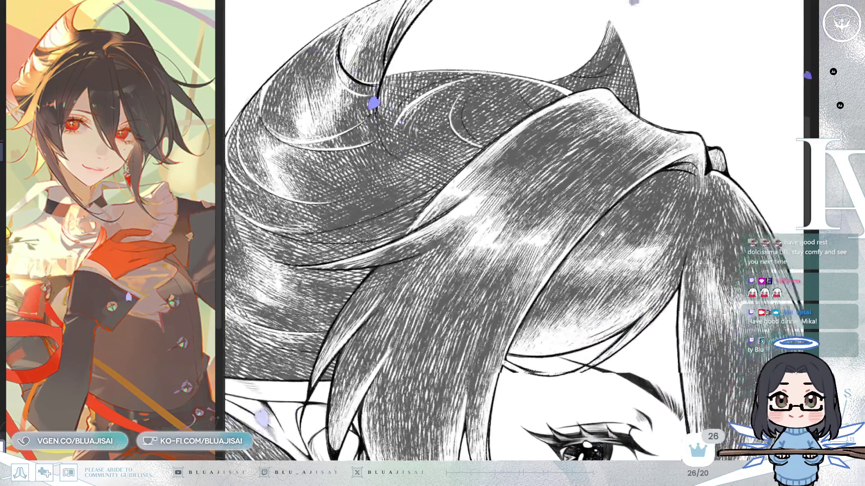
pyautogui.scroll(-3, 705, 223)
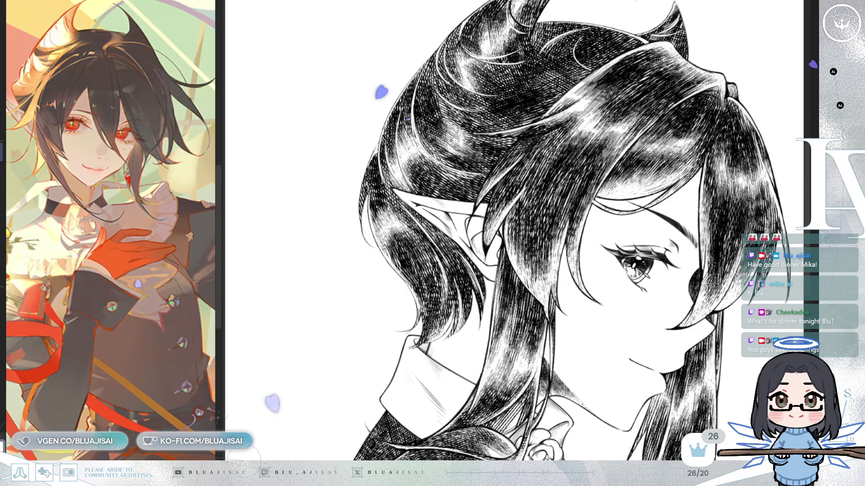
pyautogui.scroll(5, 374, 136)
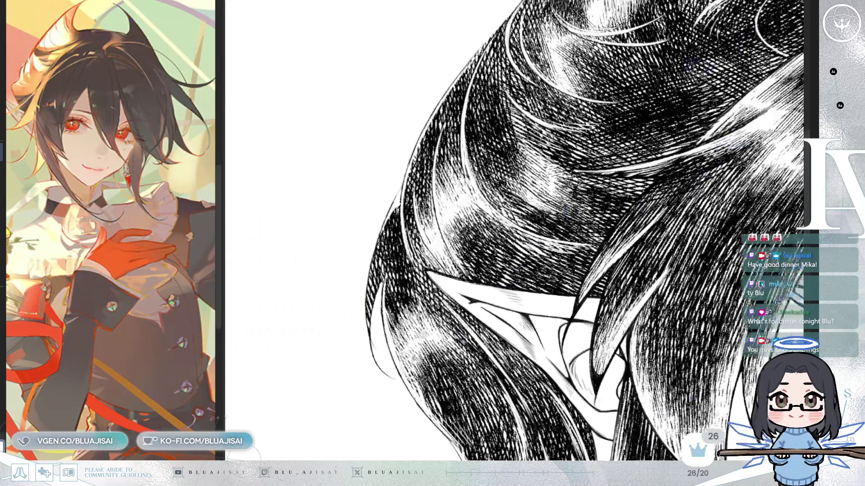
pyautogui.moveTo(451, 225); pyautogui.dragTo(469, 243)
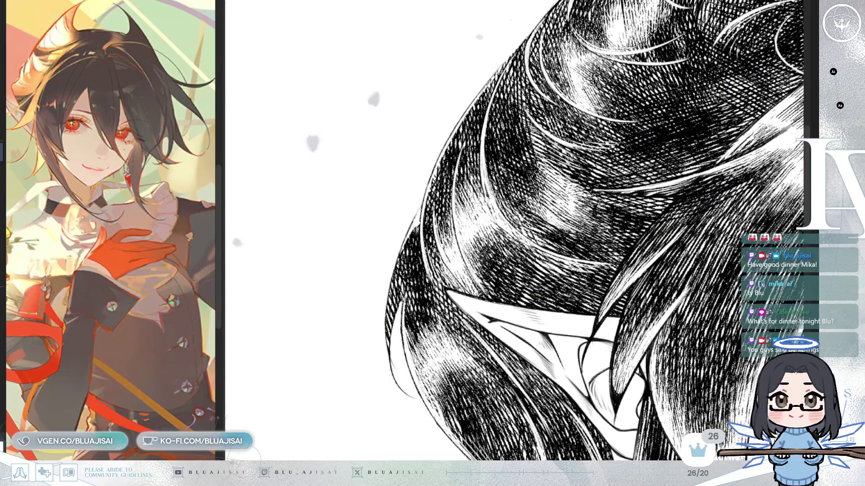
pyautogui.moveTo(425, 174); pyautogui.dragTo(418, 204)
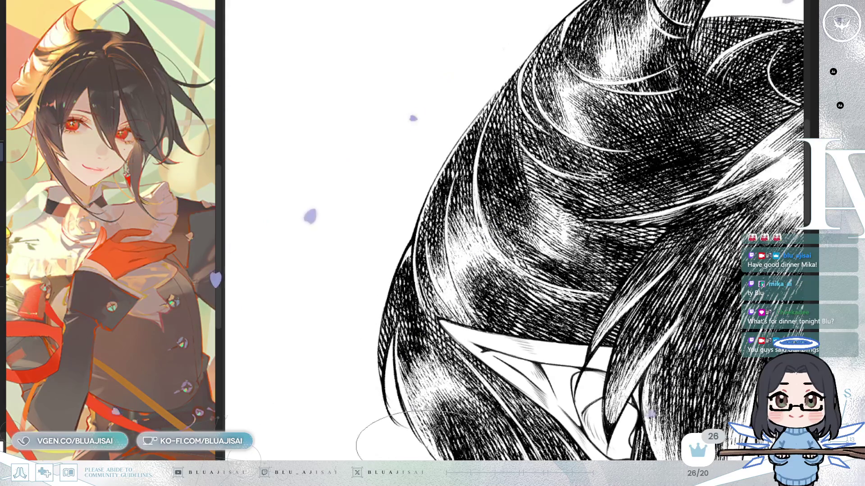
pyautogui.moveTo(405, 444)
pyautogui.mouseDown()
pyautogui.moveTo(401, 459)
pyautogui.moveTo(379, 239)
pyautogui.mouseUp()
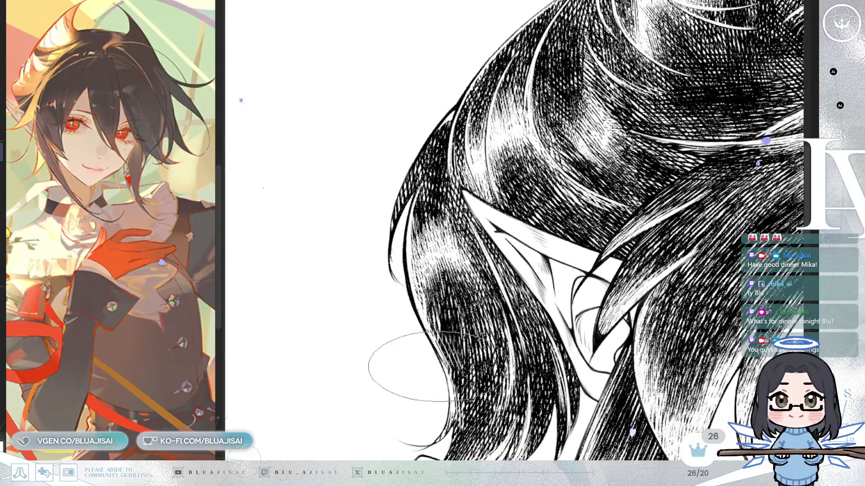
pyautogui.moveTo(547, 243); pyautogui.dragTo(491, 270)
pyautogui.press('h')
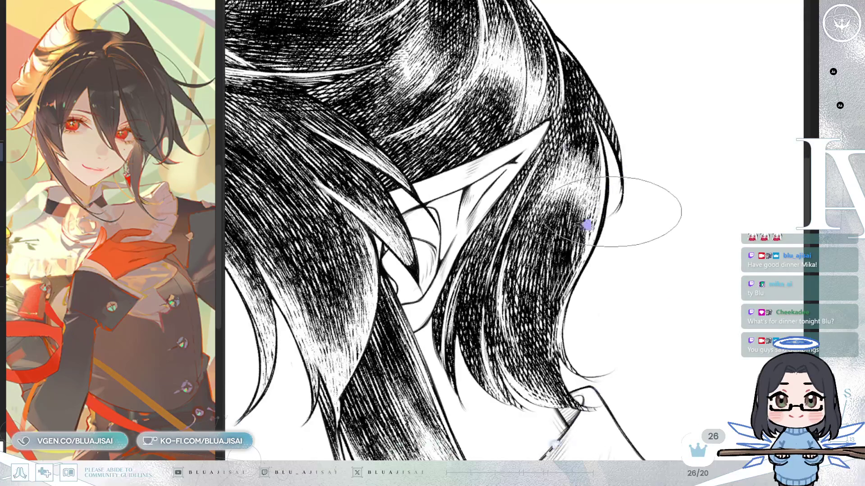
pyautogui.scroll(2, 615, 214)
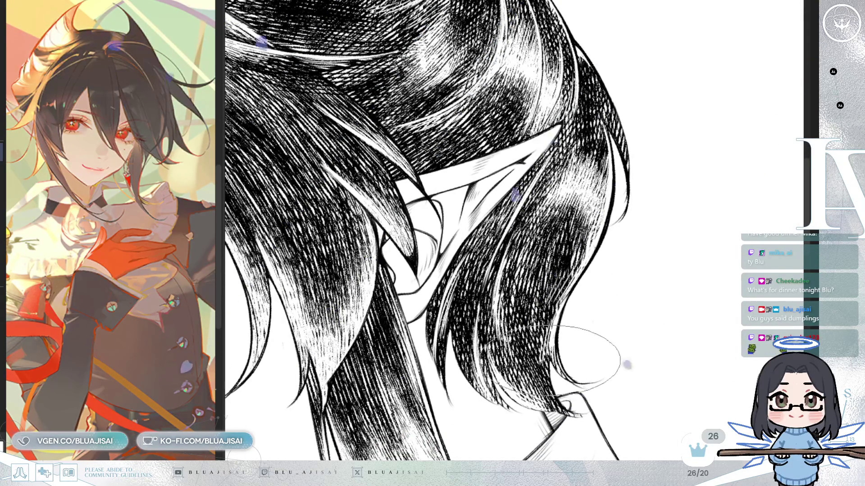
pyautogui.moveTo(586, 382)
pyautogui.mouseDown()
pyautogui.moveTo(521, 341)
pyautogui.moveTo(524, 307)
pyautogui.mouseUp()
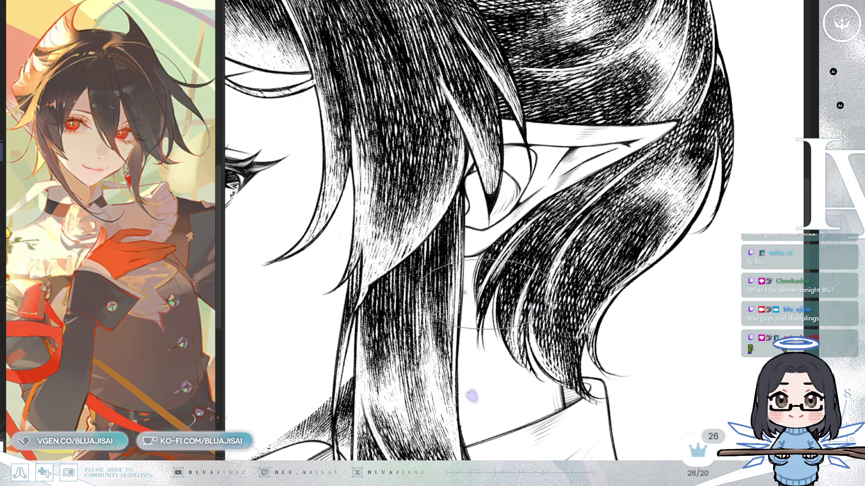
pyautogui.scroll(2, 590, 385)
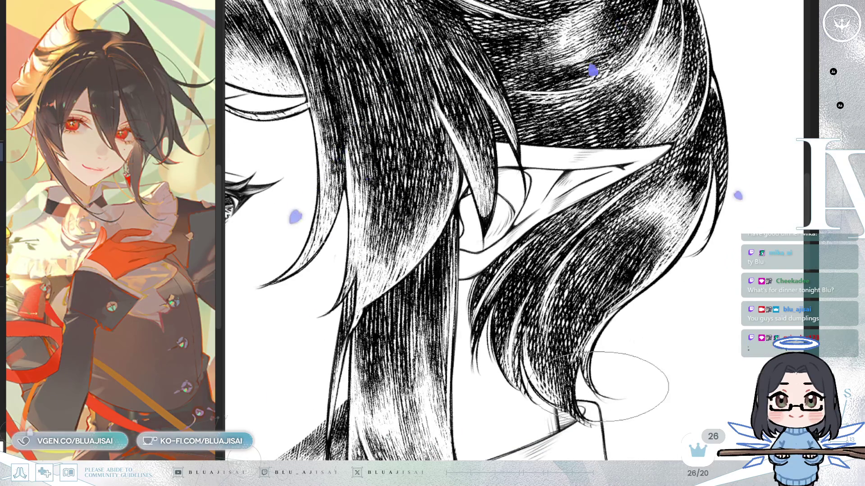
pyautogui.press('h')
pyautogui.scroll(5, 675, 246)
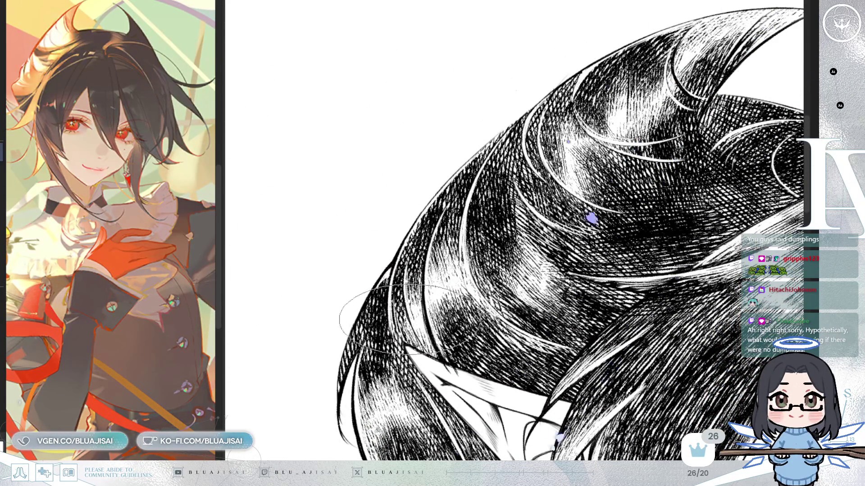
pyautogui.scroll(2, 418, 334)
pyautogui.moveTo(484, 288); pyautogui.dragTo(625, 271)
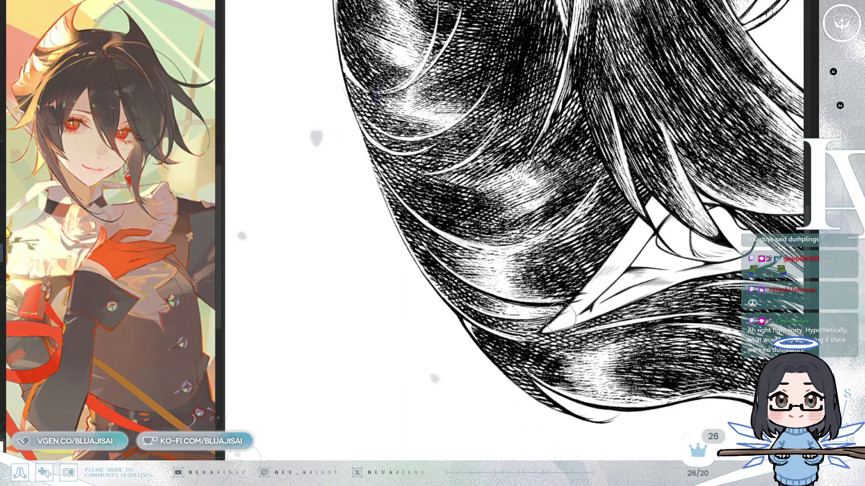
pyautogui.moveTo(571, 307)
pyautogui.mouseDown()
pyautogui.moveTo(677, 247)
pyautogui.moveTo(741, 194)
pyautogui.mouseUp()
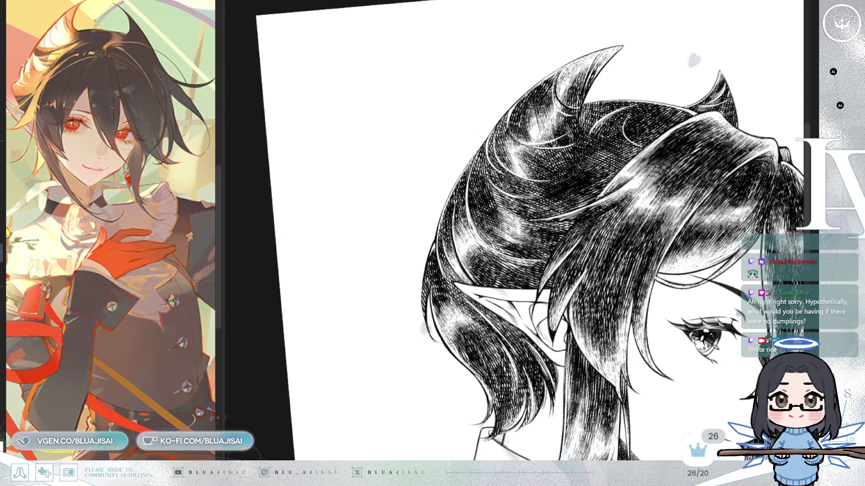
pyautogui.scroll(5, 437, 140)
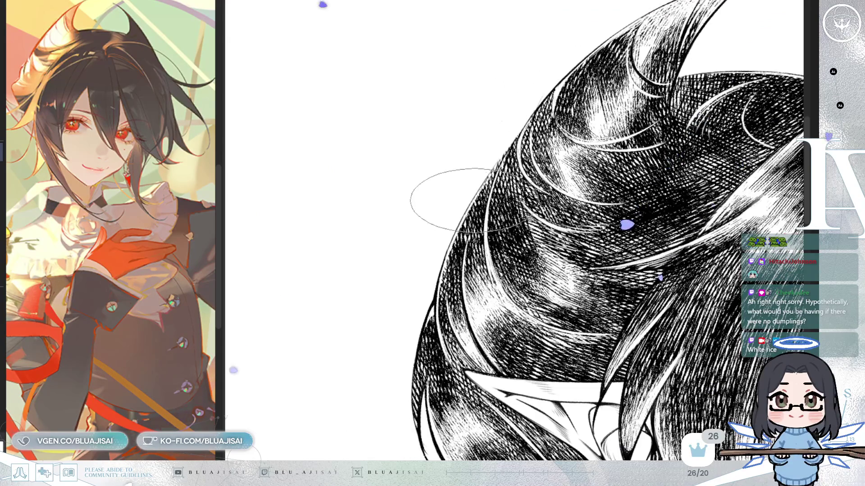
pyautogui.scroll(1, 446, 234)
pyautogui.scroll(1, 415, 274)
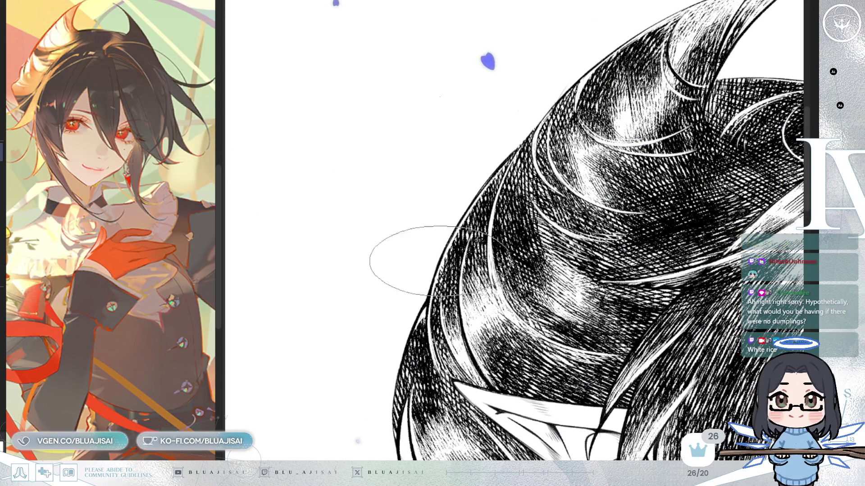
pyautogui.scroll(-1, 456, 225)
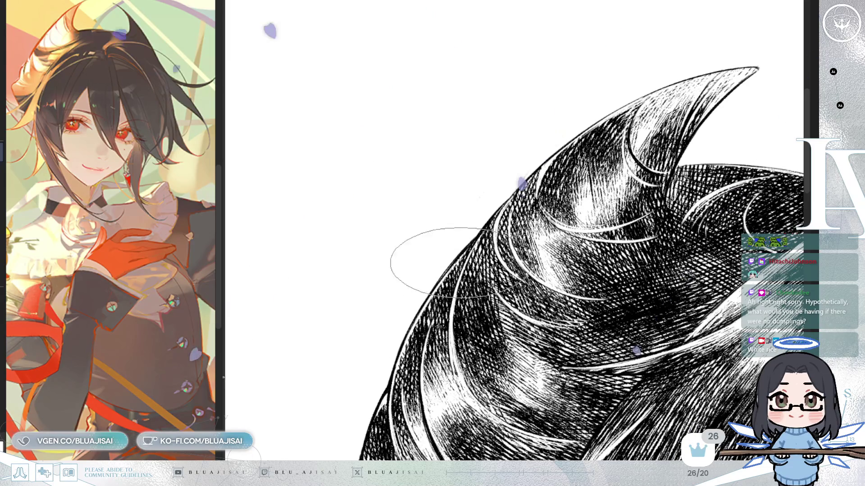
pyautogui.scroll(1, 487, 235)
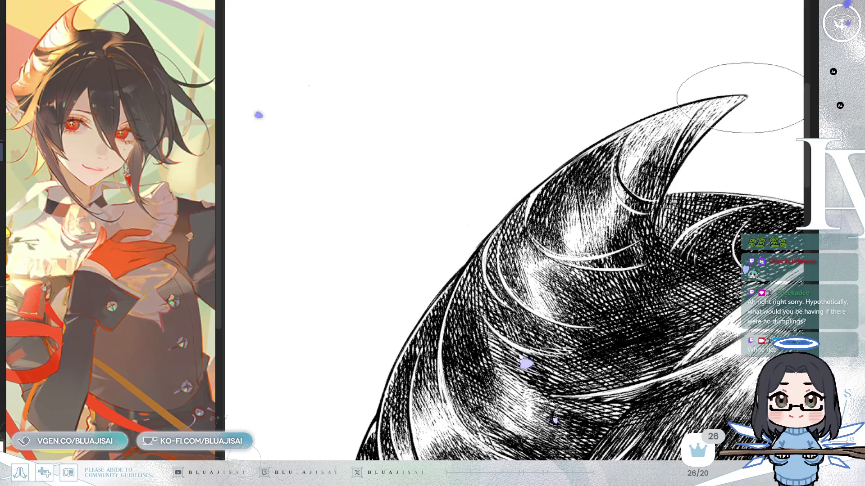
pyautogui.moveTo(740, 96)
pyautogui.mouseDown()
pyautogui.moveTo(649, 30)
pyautogui.moveTo(579, 169)
pyautogui.moveTo(541, 195)
pyautogui.mouseUp()
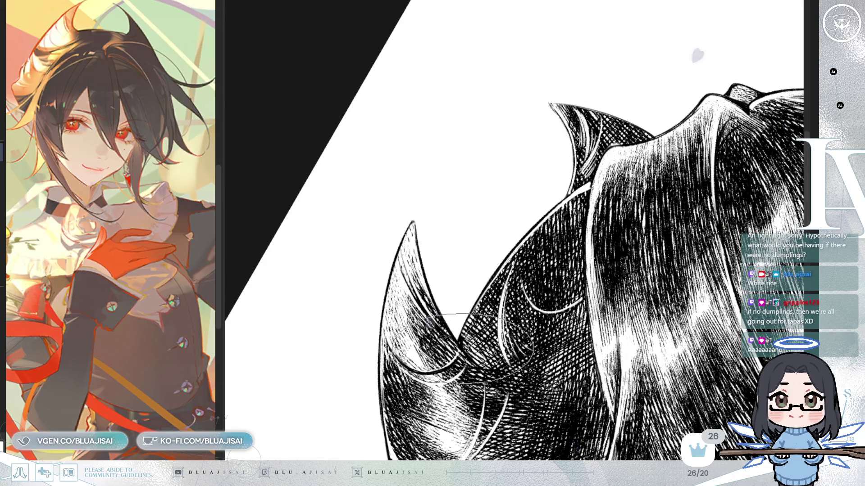
pyautogui.press('^')
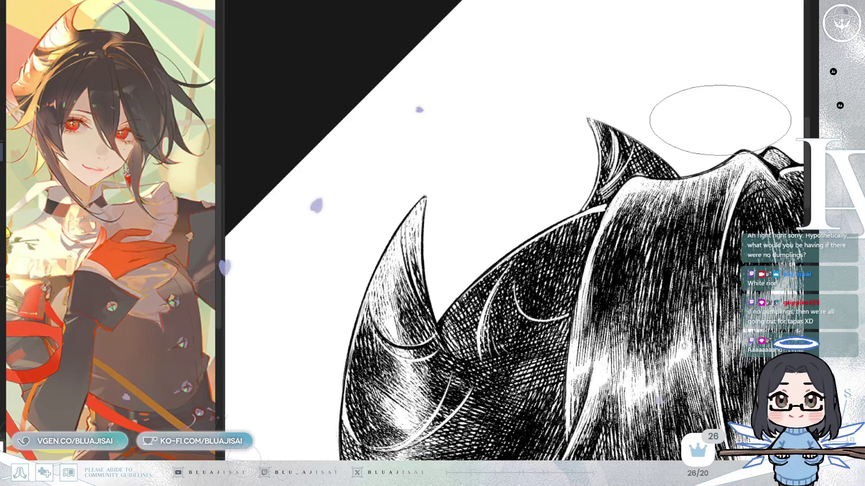
pyautogui.press('-')
pyautogui.press('-')
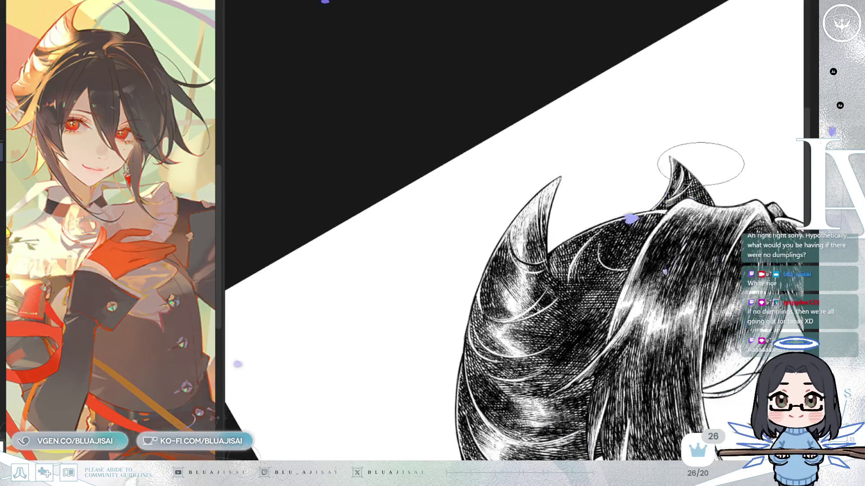
pyautogui.hotkey('ctrl', '-')
pyautogui.moveTo(694, 185)
pyautogui.mouseDown()
pyautogui.moveTo(679, 131)
pyautogui.moveTo(657, 146)
pyautogui.mouseUp()
pyautogui.press('@')
pyautogui.moveTo(585, 270); pyautogui.dragTo(550, 216)
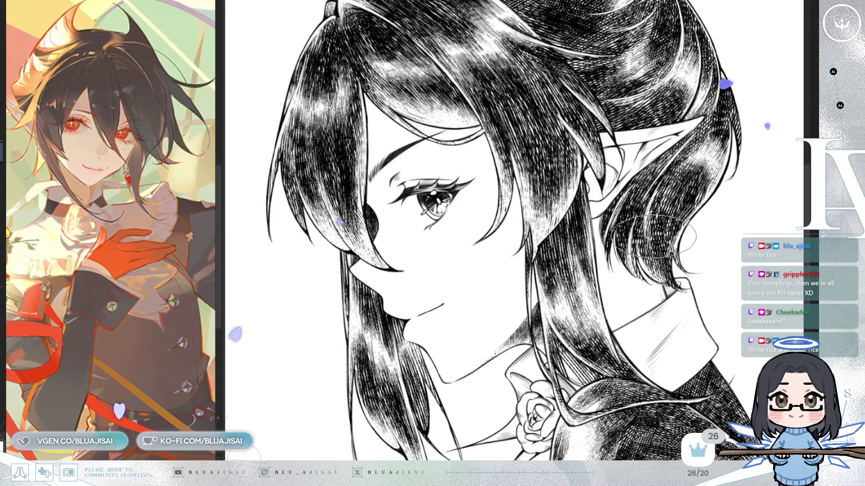
# Step: Mirror and straighten the view, then lasso a loop around the forehead and hair above the eye
pyautogui.moveTo(654, 236); pyautogui.dragTo(678, 257)
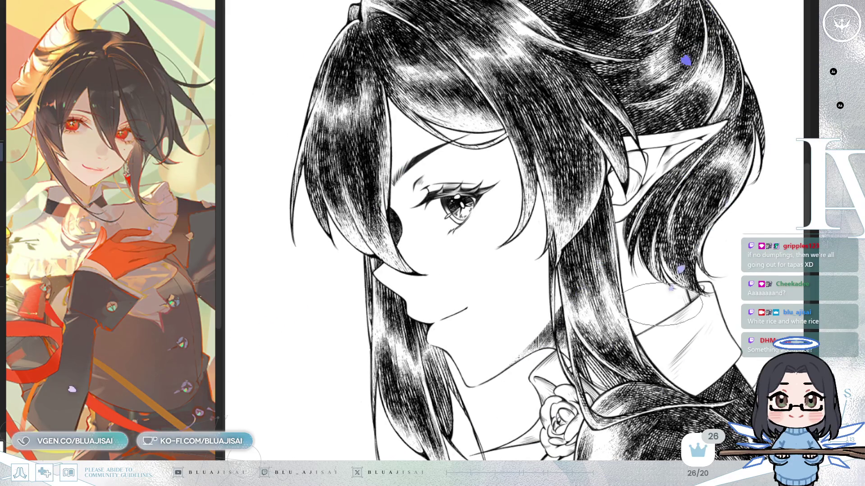
pyautogui.press('m')
pyautogui.scroll(3, 656, 176)
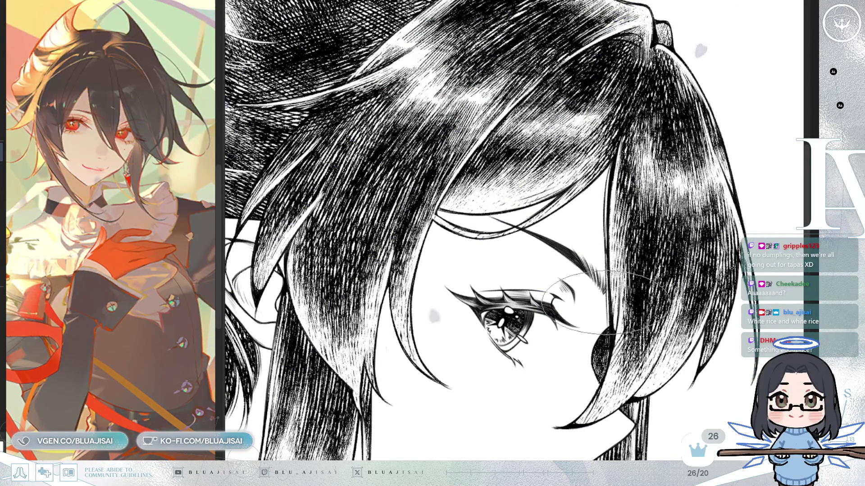
pyautogui.scroll(1, 547, 239)
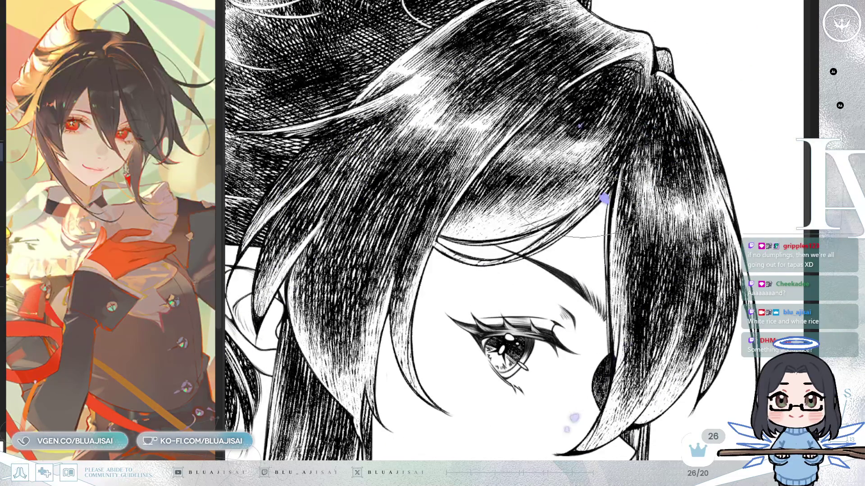
pyautogui.scroll(-2, 586, 237)
pyautogui.press('h')
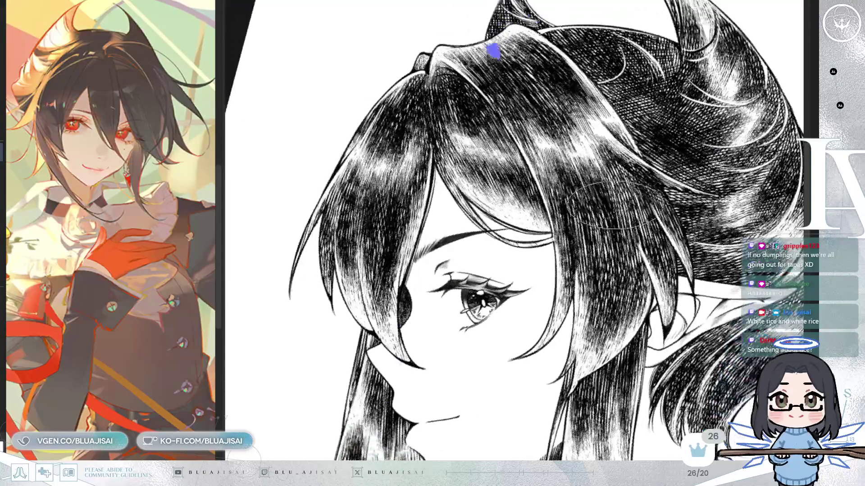
pyautogui.press('-')
pyautogui.press('-')
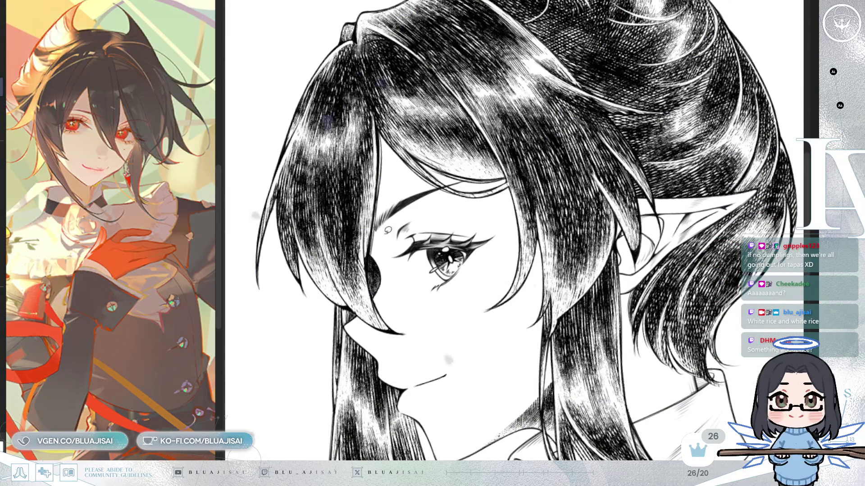
pyautogui.moveTo(477, 198); pyautogui.dragTo(467, 202)
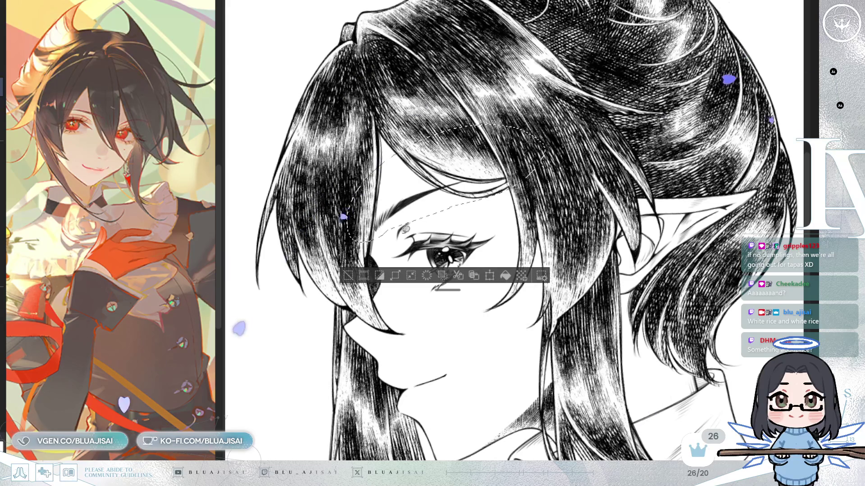
# Step: Reselect the eye and brow with the lasso and rotate it slightly clockwise with Ctrl+T
pyautogui.hotkey('ctrl', 'd')
pyautogui.scroll(2, 474, 145)
pyautogui.moveTo(390, 232); pyautogui.dragTo(320, 219)
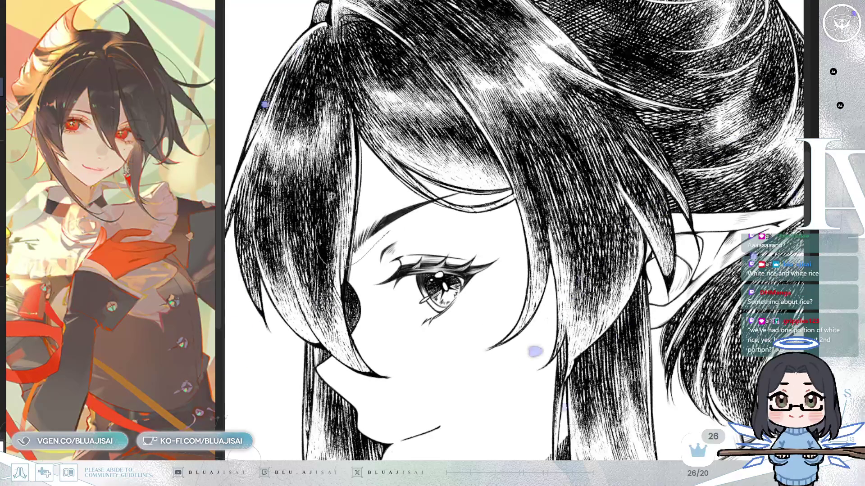
pyautogui.moveTo(438, 213); pyautogui.dragTo(467, 211)
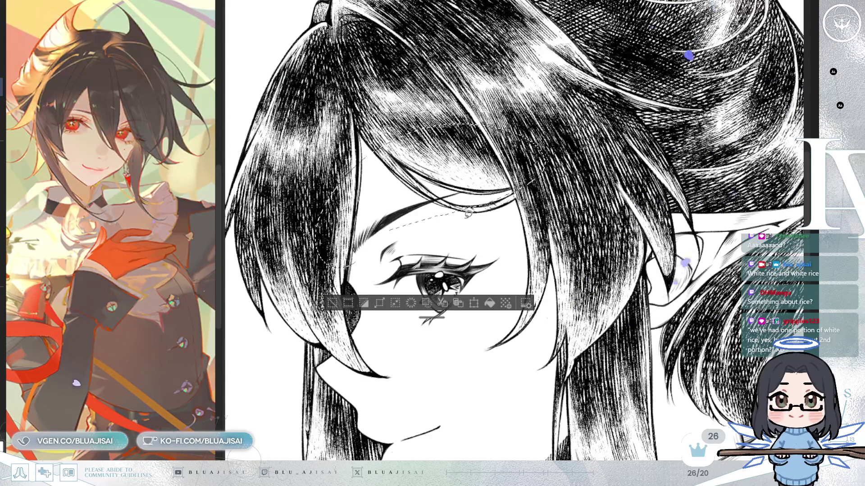
pyautogui.hotkey('ctrl', 't')
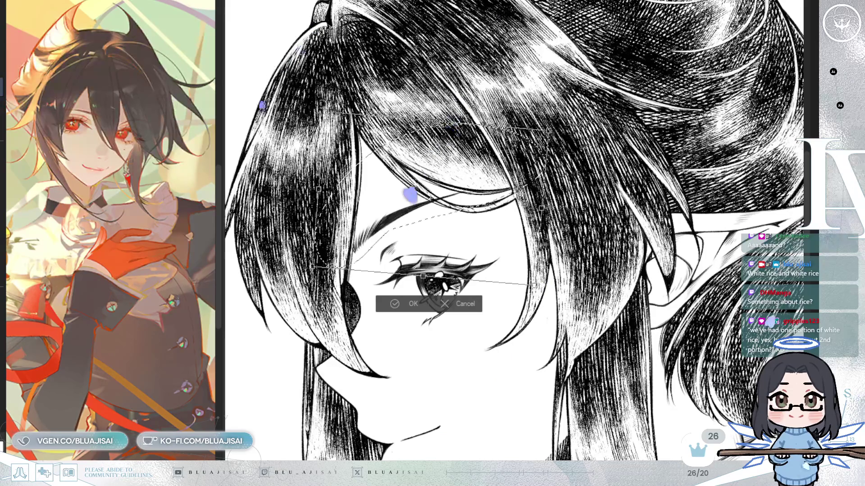
pyautogui.moveTo(541, 210); pyautogui.dragTo(545, 224)
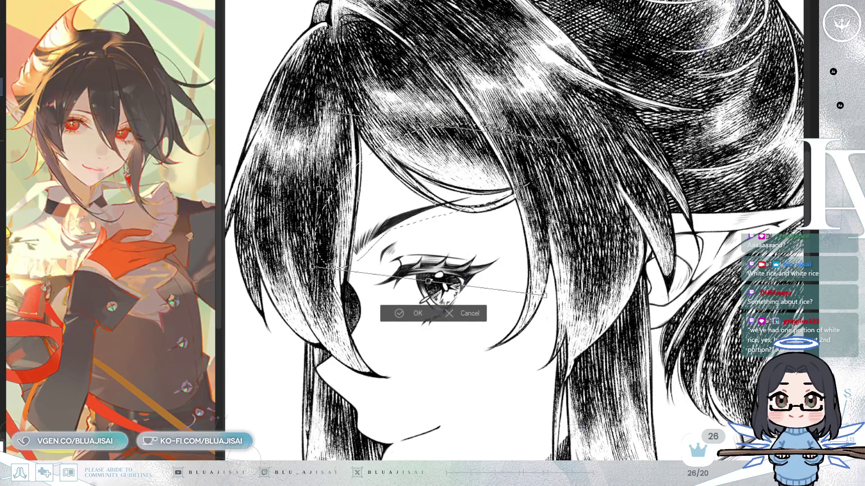
pyautogui.click(403, 310)
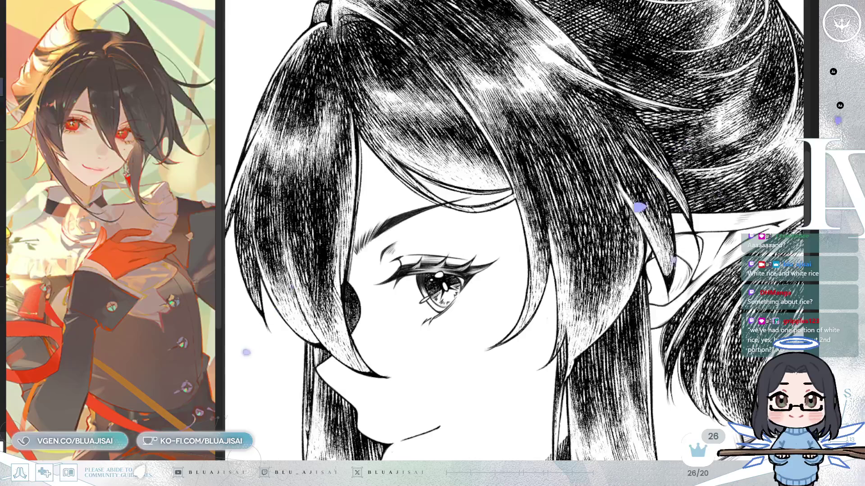
pyautogui.scroll(-2, 513, 230)
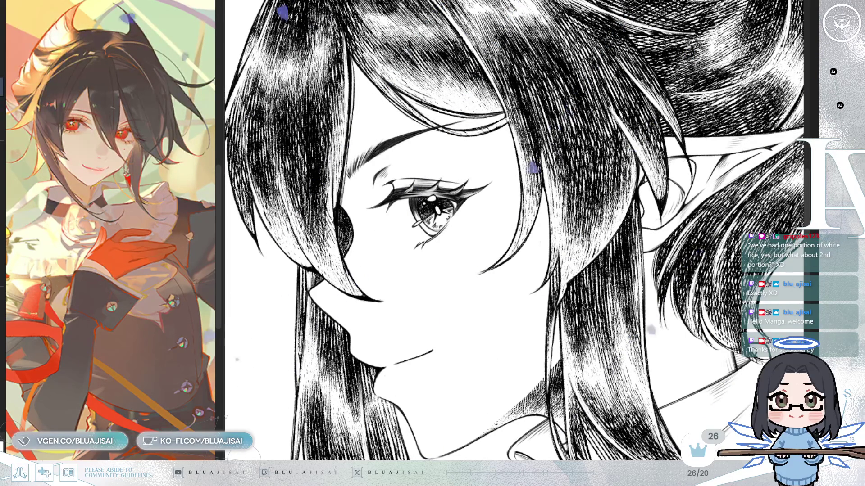
pyautogui.press('-')
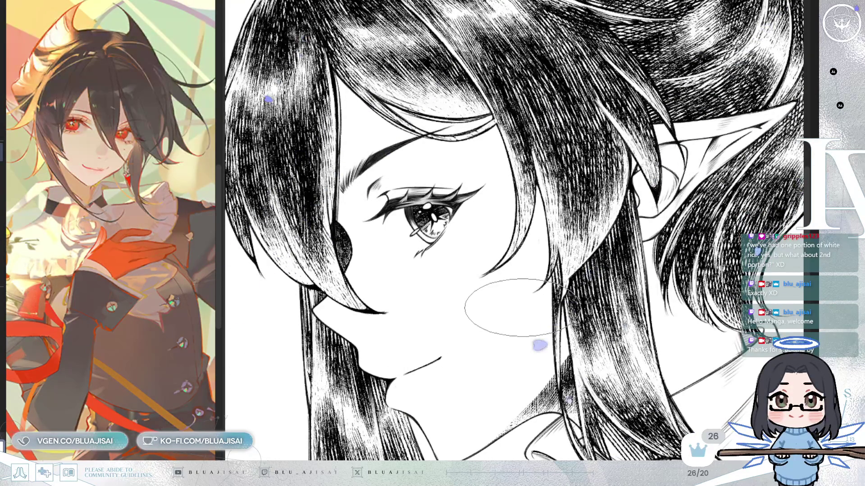
pyautogui.press('h')
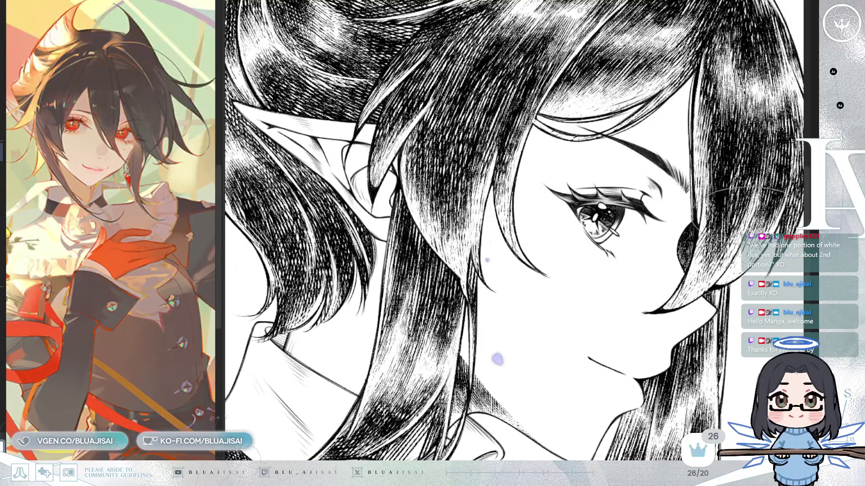
pyautogui.scroll(2, 714, 223)
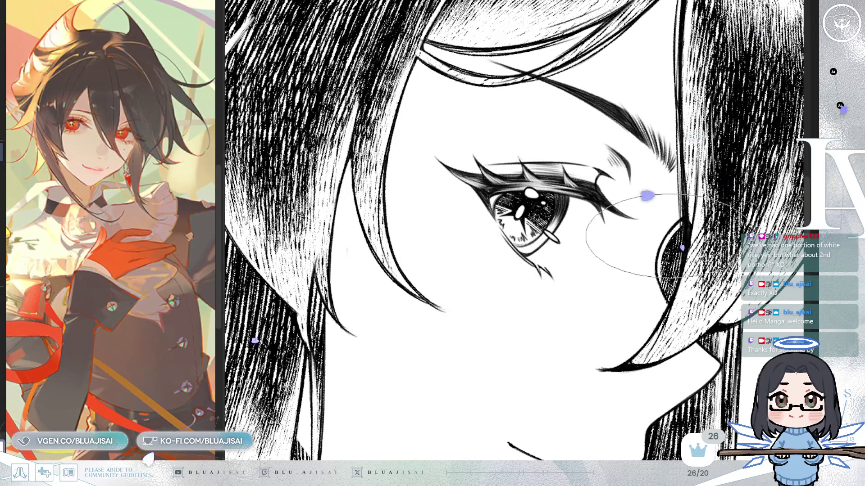
pyautogui.press('h')
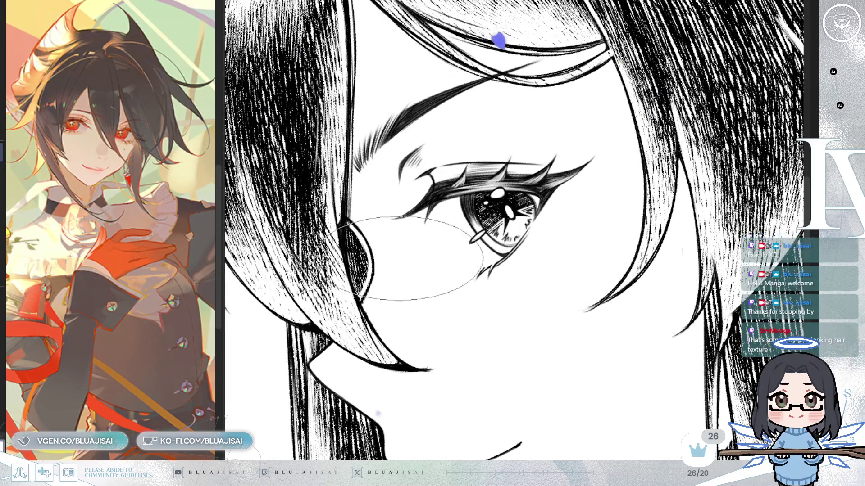
pyautogui.press('h')
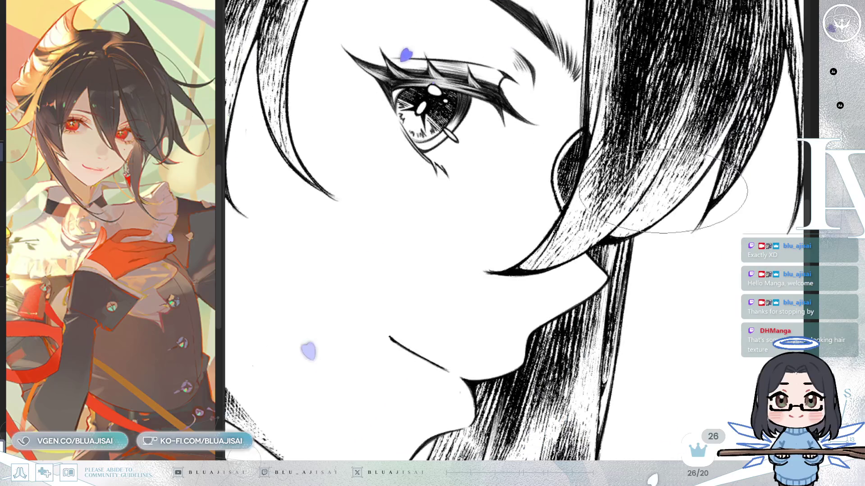
pyautogui.moveTo(696, 203); pyautogui.dragTo(619, 174)
pyautogui.moveTo(503, 250); pyautogui.dragTo(465, 289)
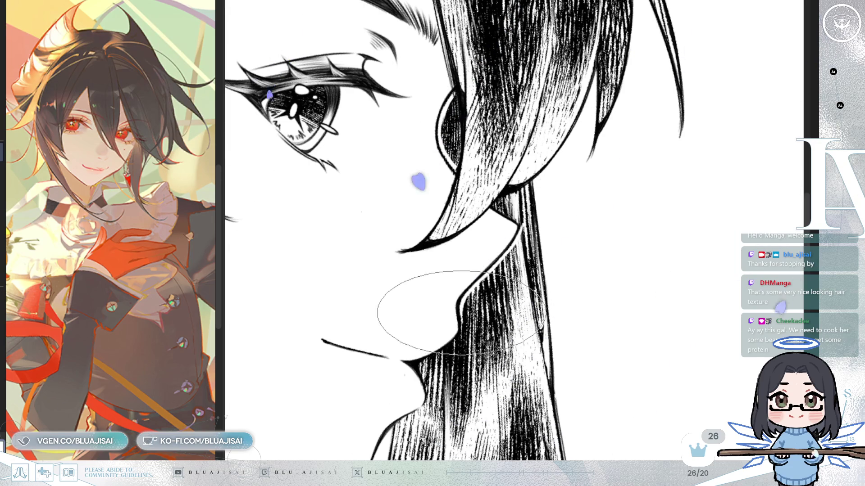
pyautogui.press('h')
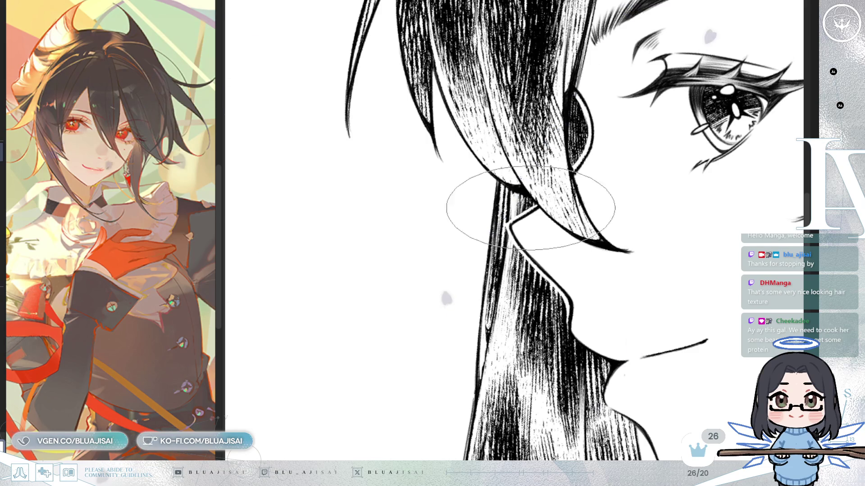
pyautogui.press('h')
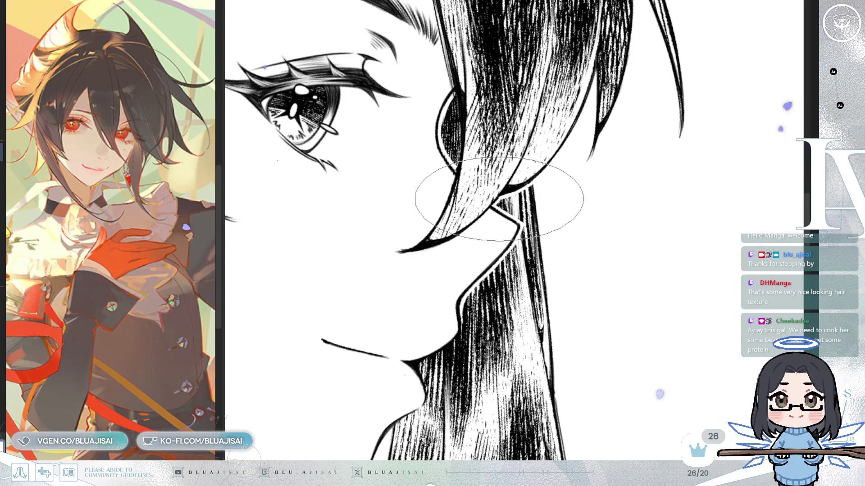
pyautogui.press('h')
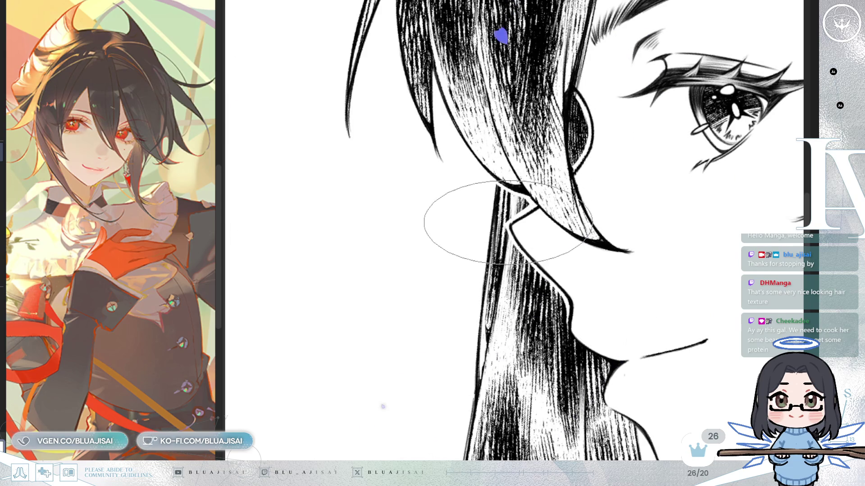
pyautogui.press('End')
pyautogui.press('End')
pyautogui.press('End')
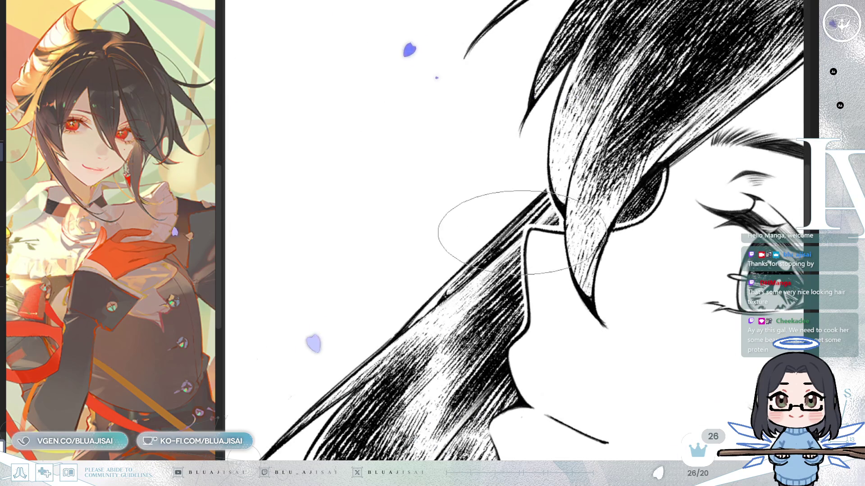
# Step: Pan, zoom and rotate the view onto the hair strand falling past the lips and chin
pyautogui.moveTo(518, 314); pyautogui.dragTo(524, 239)
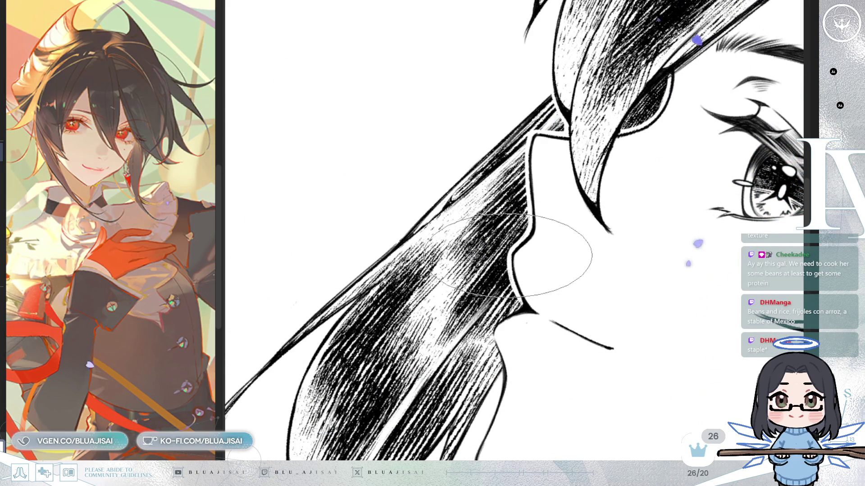
pyautogui.scroll(-3, 570, 278)
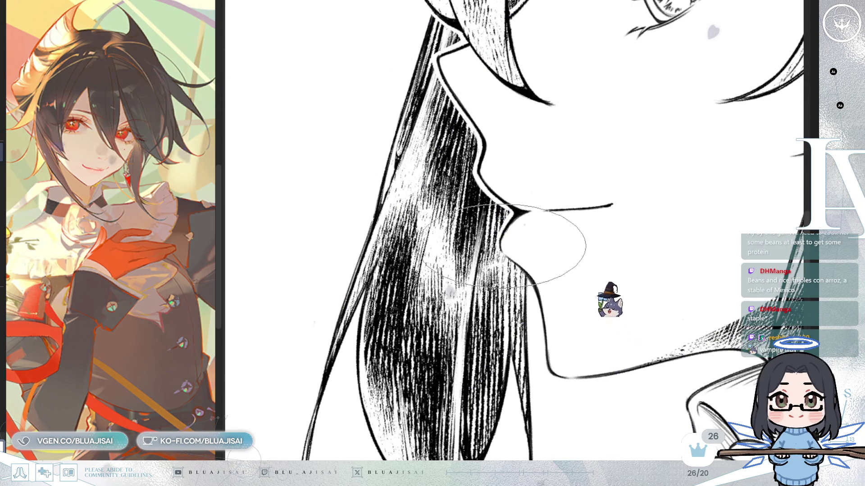
pyautogui.press('^')
pyautogui.press('^')
pyautogui.press('^')
pyautogui.press('^')
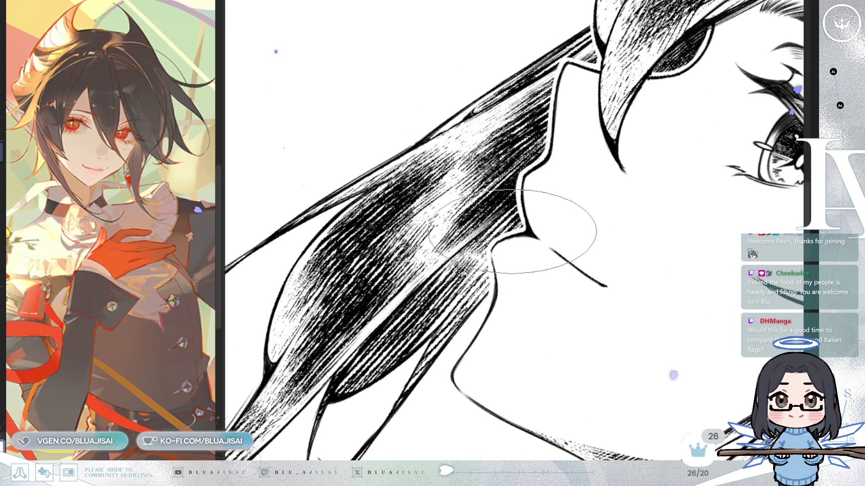
pyautogui.scroll(-10, 618, 116)
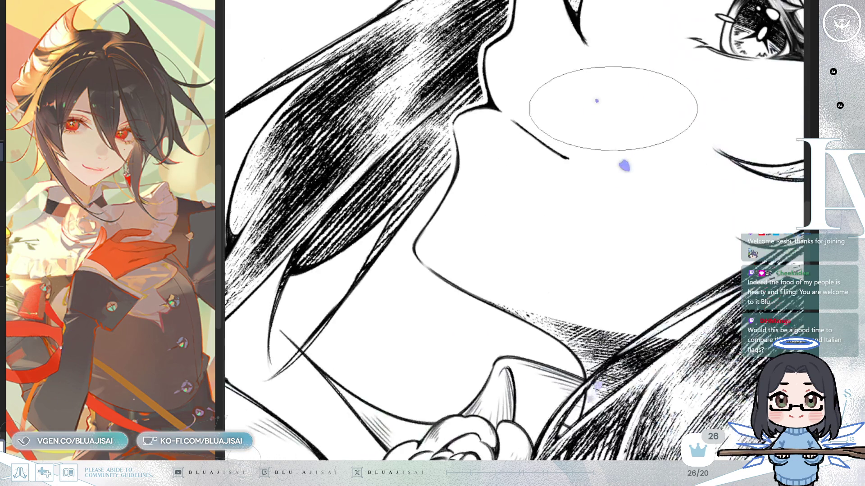
pyautogui.scroll(-5, 647, 183)
pyautogui.scroll(5, 540, 268)
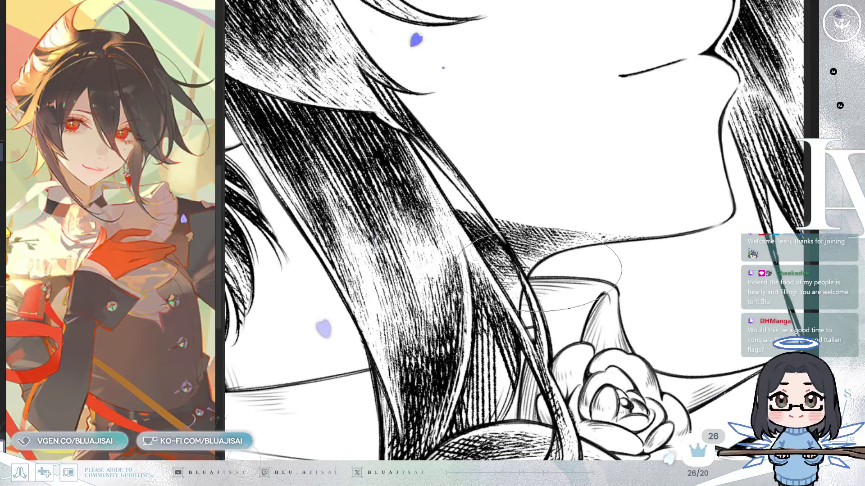
pyautogui.scroll(-2, 539, 274)
pyautogui.scroll(-5, 666, 184)
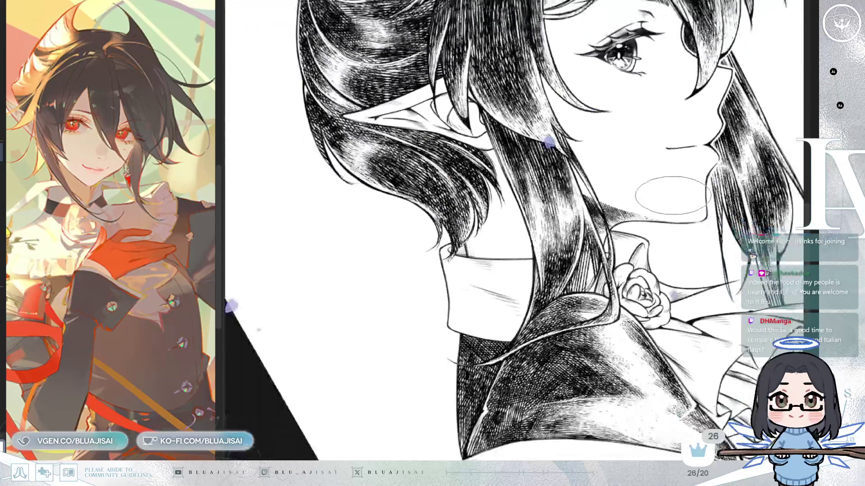
pyautogui.scroll(5, 624, 198)
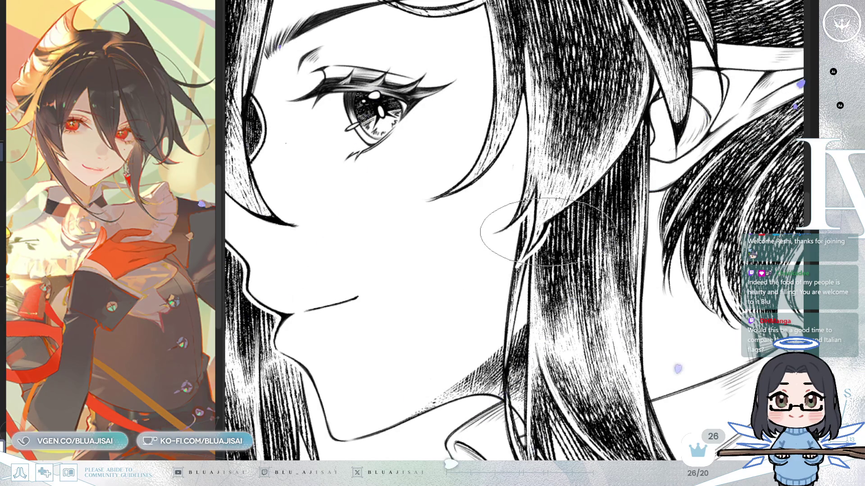
pyautogui.moveTo(577, 199); pyautogui.dragTo(545, 230)
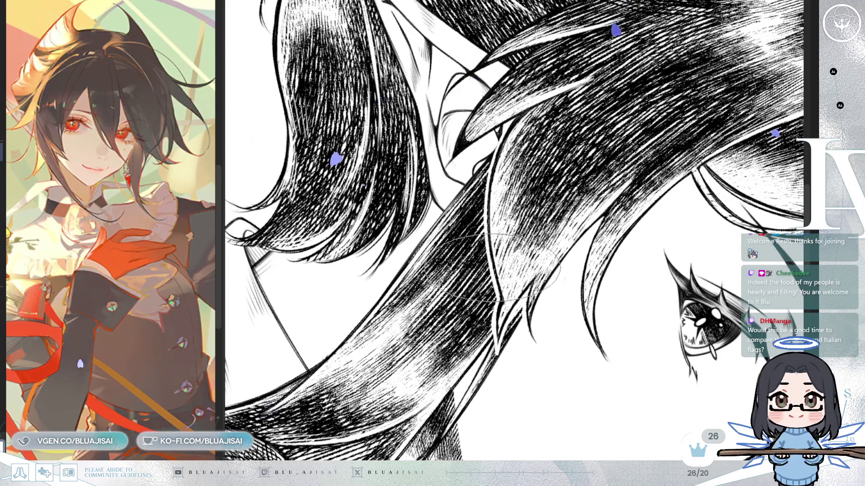
# Step: Frame the hair around the pointed ear, rotating to level ear and eye and briefly mirroring to check
pyautogui.moveTo(495, 212); pyautogui.dragTo(500, 220)
pyautogui.scroll(2, 499, 220)
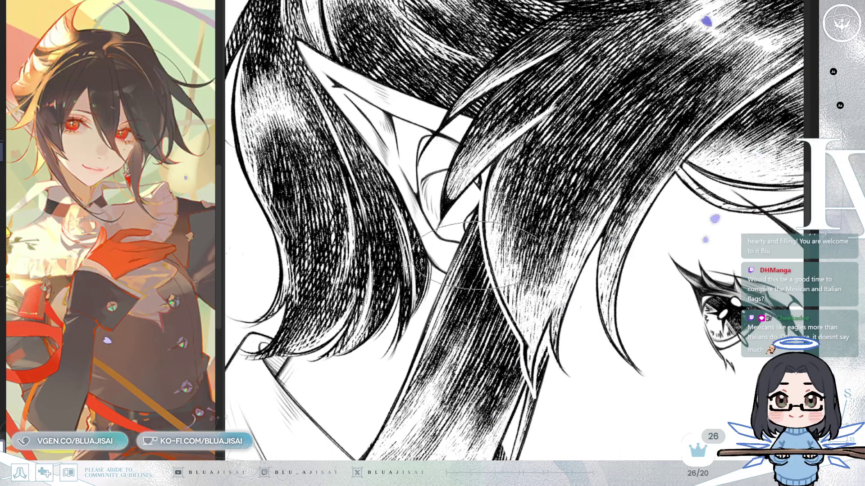
pyautogui.press('-')
pyautogui.press('-')
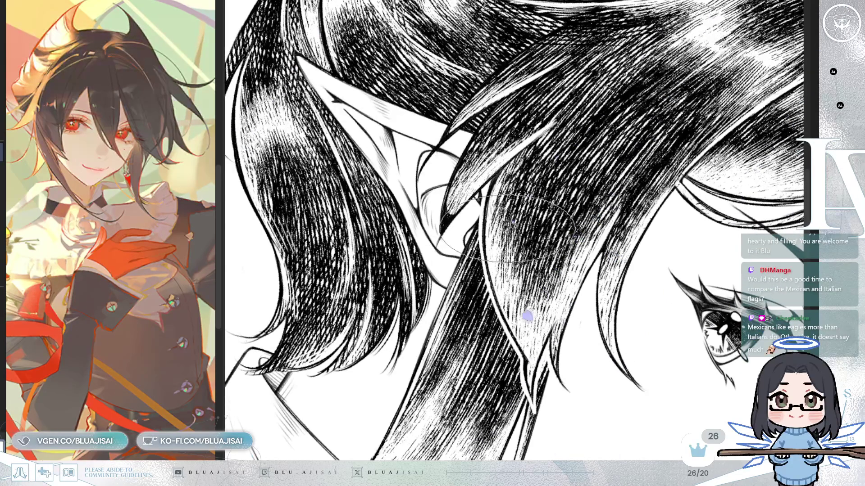
pyautogui.press('-')
pyautogui.press('-')
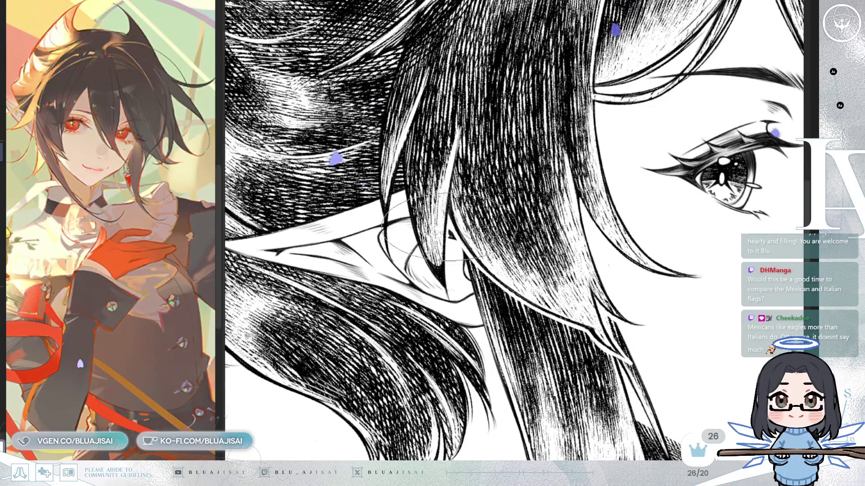
pyautogui.press('h')
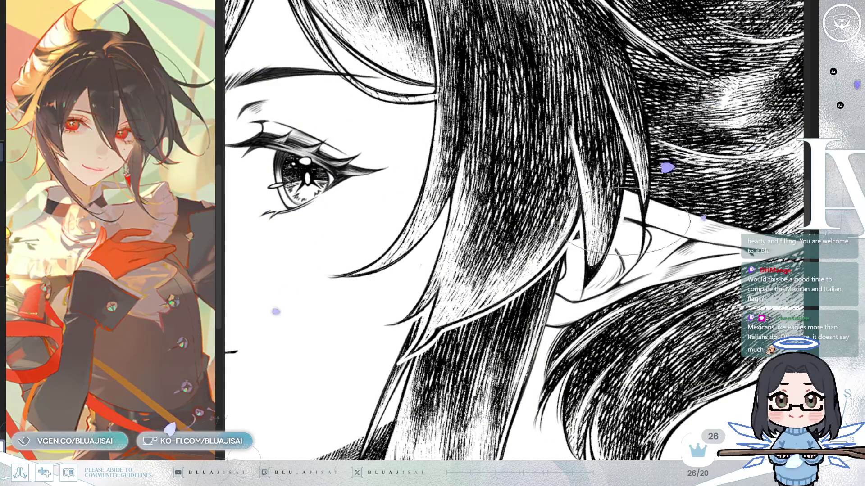
pyautogui.press('h')
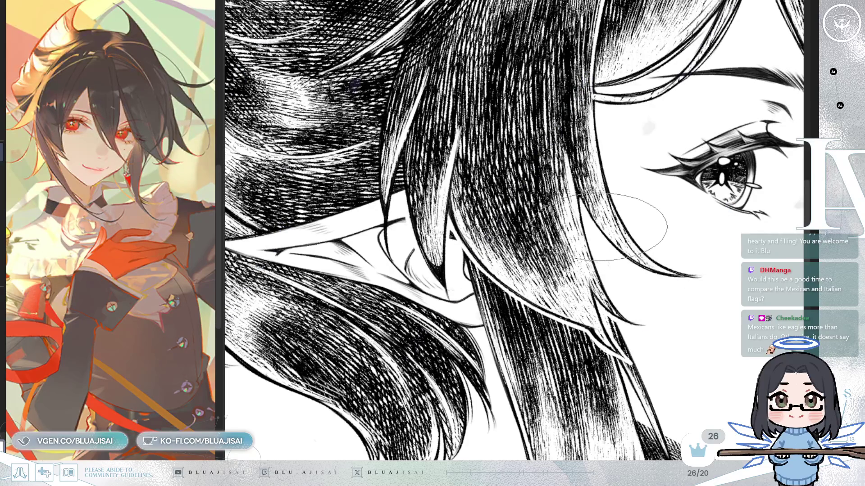
pyautogui.press('^')
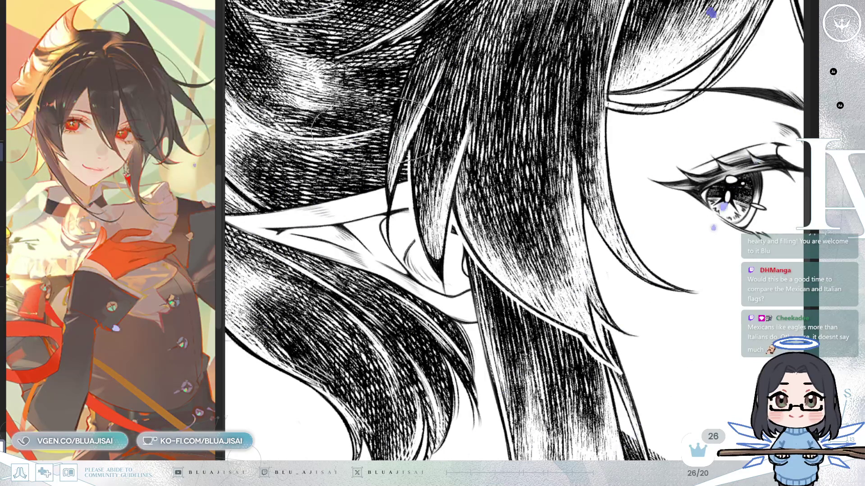
pyautogui.moveTo(471, 174); pyautogui.dragTo(482, 172)
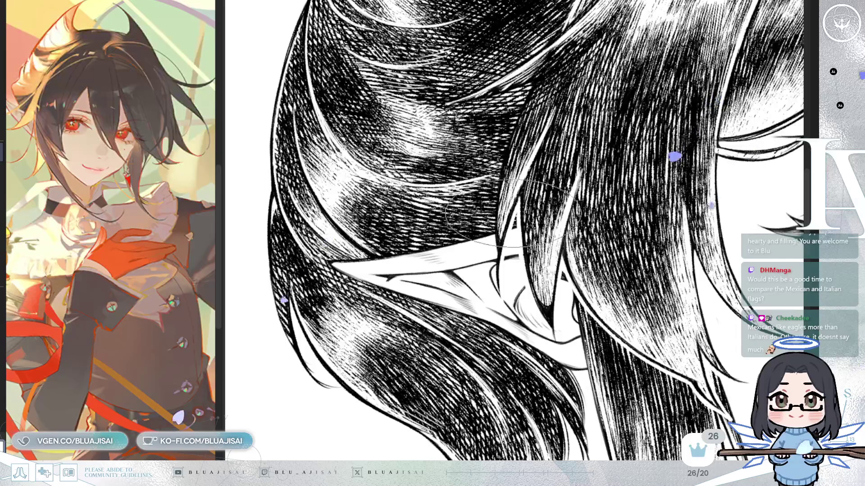
# Step: Move the view down over the back hair behind the ear, zooming in, then back out
pyautogui.moveTo(508, 230); pyautogui.dragTo(507, 250)
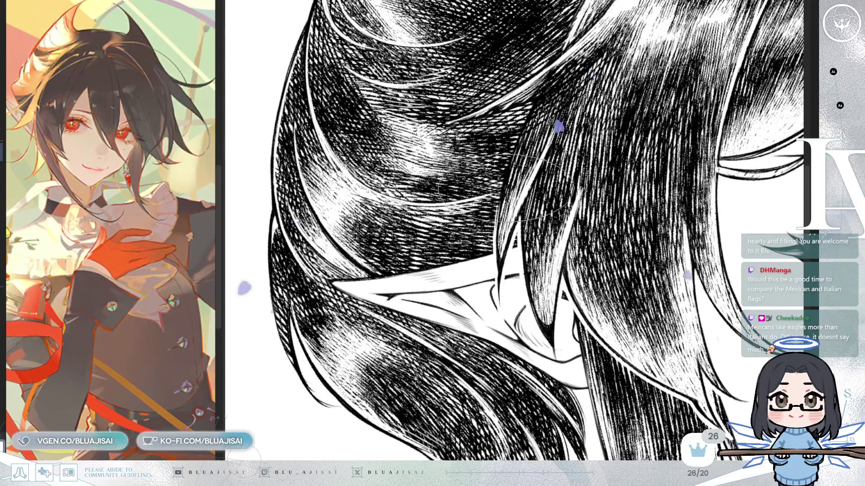
pyautogui.scroll(4, 518, 180)
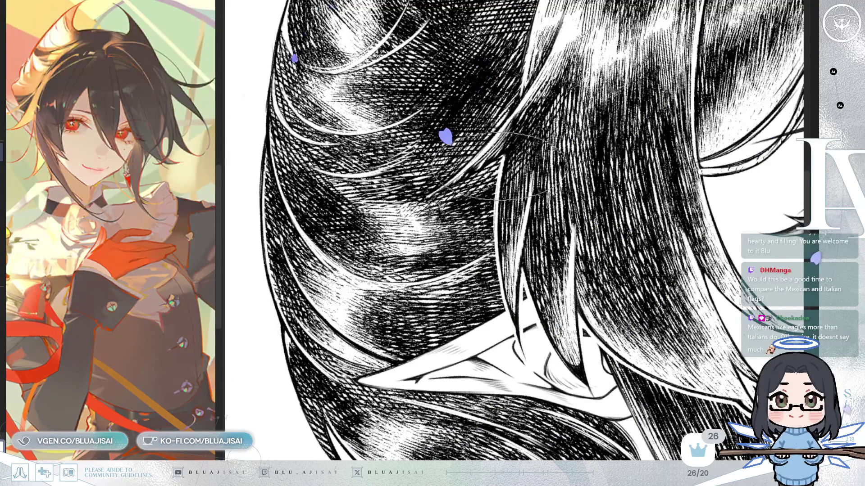
pyautogui.scroll(1, 499, 175)
pyautogui.scroll(1, 450, 225)
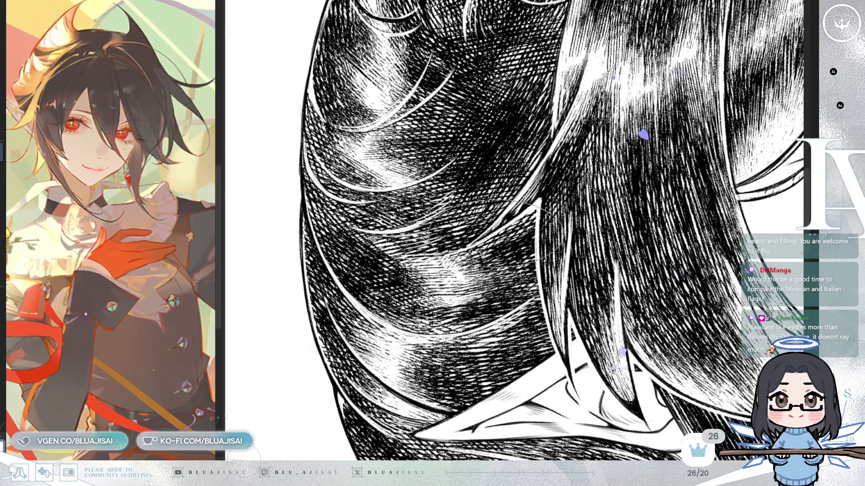
pyautogui.scroll(1, 553, 230)
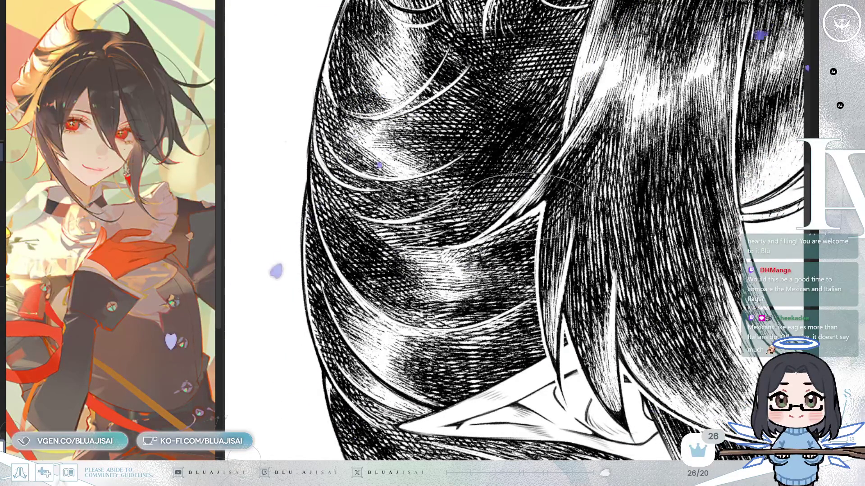
pyautogui.scroll(-5, 525, 200)
pyautogui.scroll(-5, 524, 200)
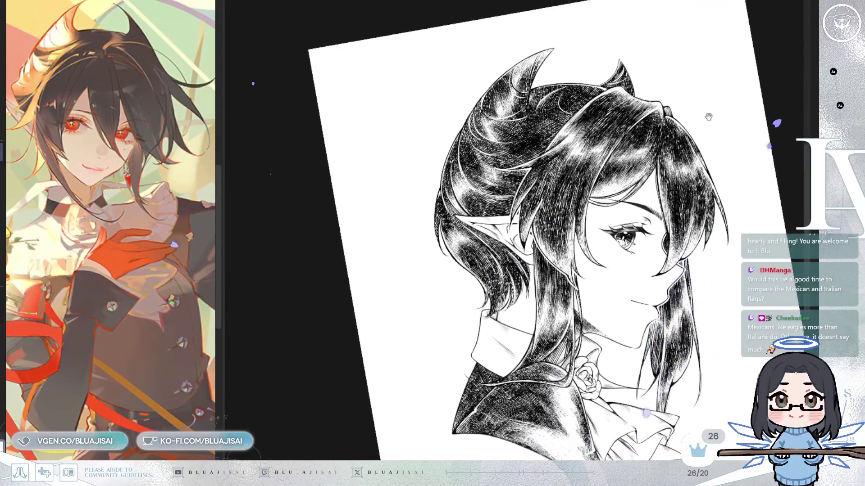
# Step: Turn the view upright, mirror it so the face looks left, fit the page, then zoom toward the neck
pyautogui.moveTo(708, 117); pyautogui.dragTo(696, 109)
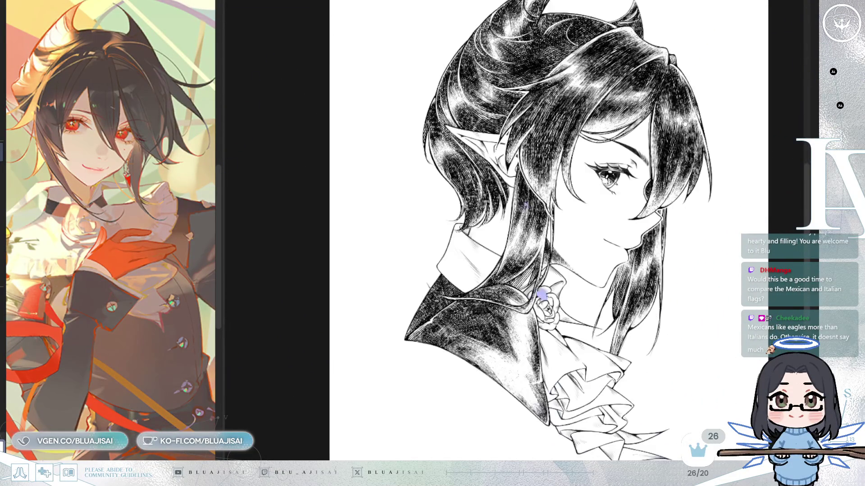
pyautogui.press('h')
pyautogui.hotkey('ctrl', '0')
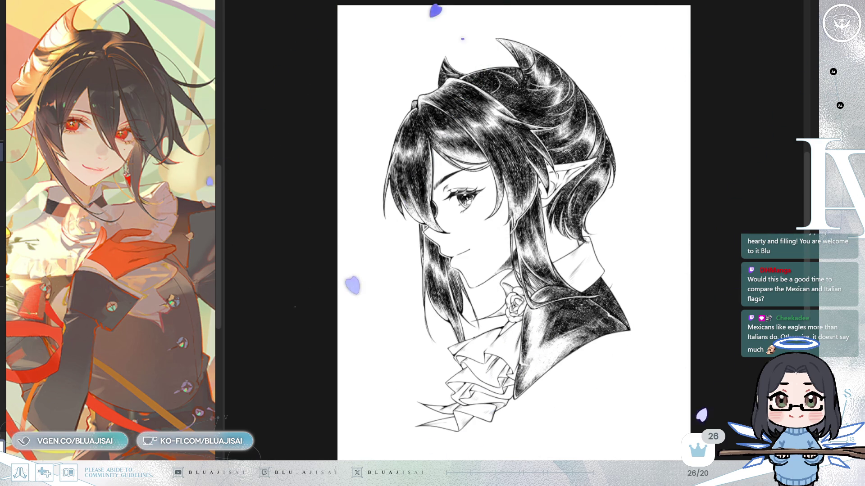
pyautogui.scroll(1, 507, 241)
pyautogui.scroll(3, 469, 330)
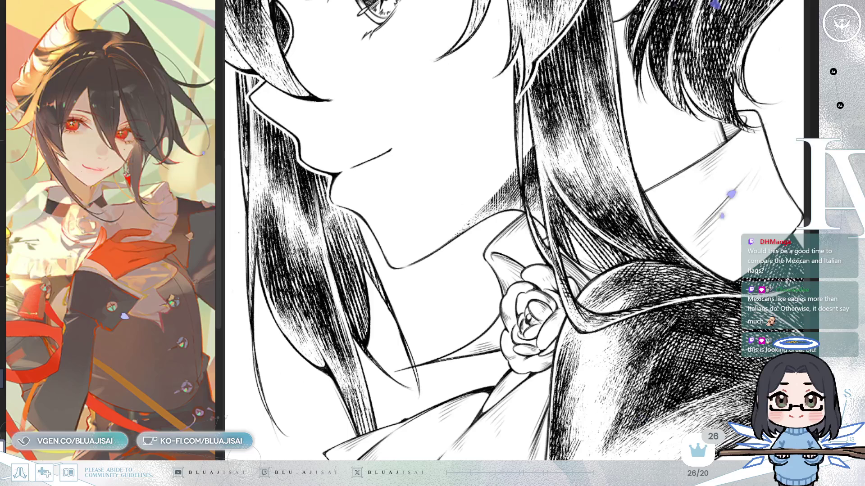
# Step: Sketch a guide oval around the throat and a U-shaped pendant, redrawing the pendant after one undo
pyautogui.moveTo(513, 294); pyautogui.dragTo(533, 301)
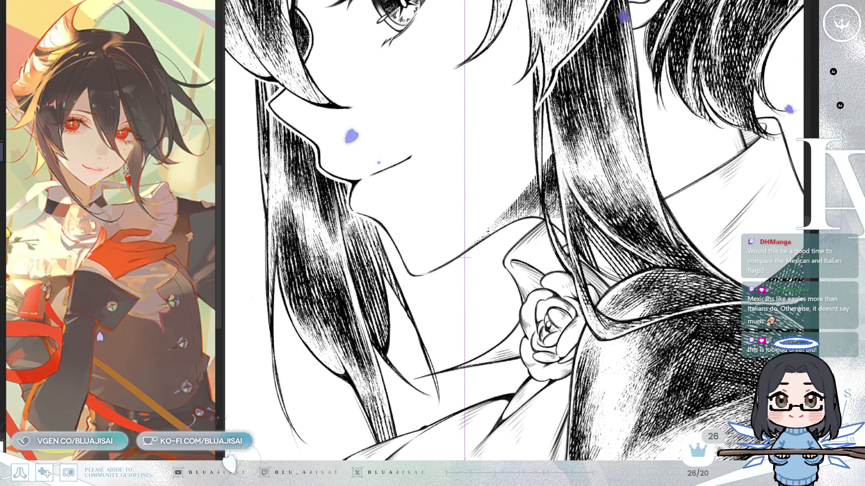
pyautogui.moveTo(404, 257); pyautogui.dragTo(517, 313)
pyautogui.moveTo(446, 247); pyautogui.dragTo(483, 247)
pyautogui.hotkey('ctrl', 'z')
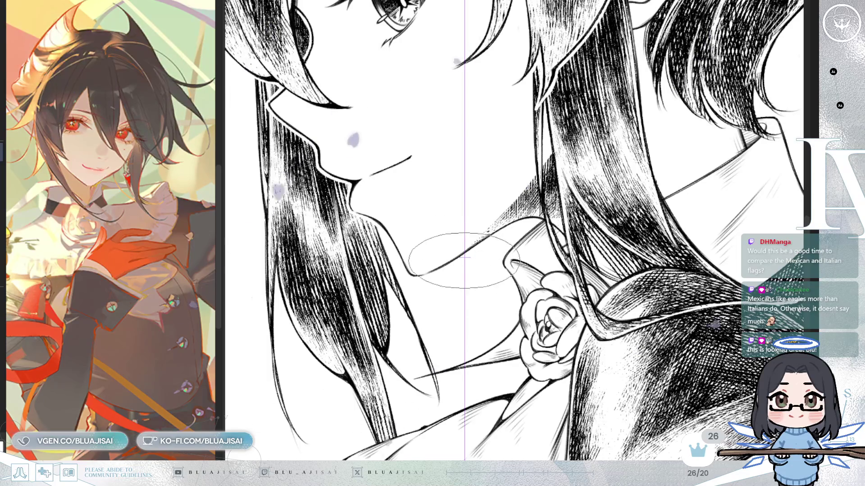
pyautogui.moveTo(448, 218); pyautogui.dragTo(480, 218)
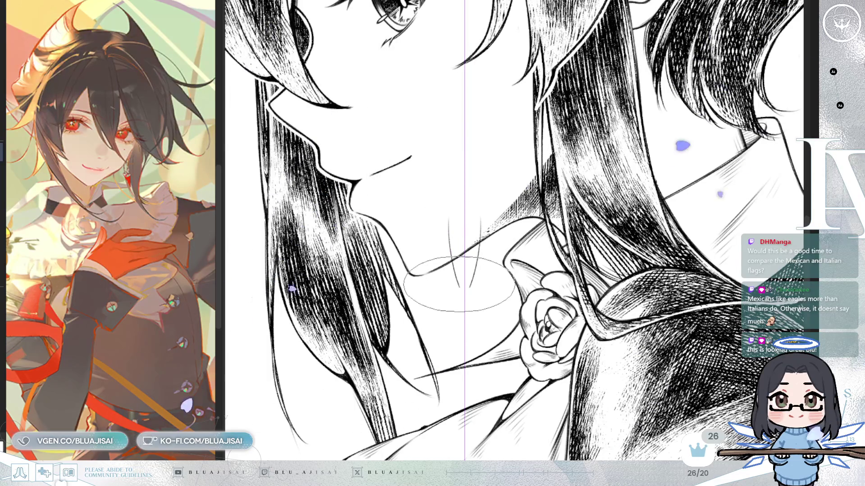
pyautogui.scroll(2, 464, 286)
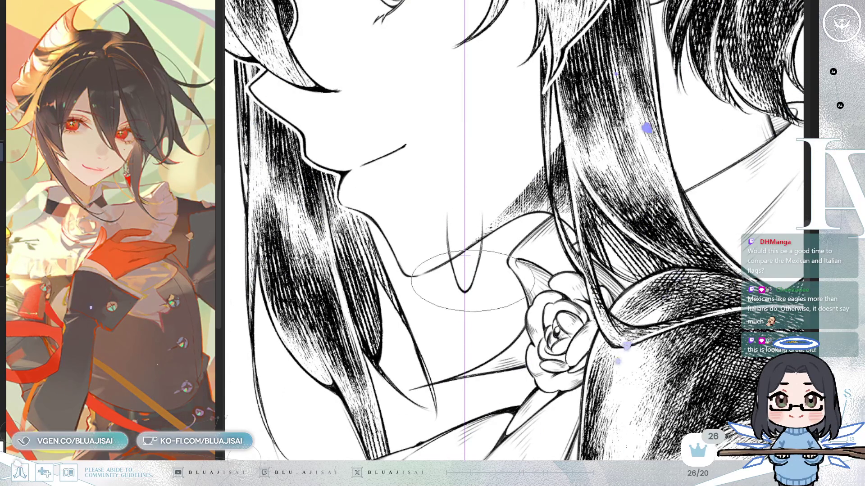
pyautogui.scroll(-1, 489, 215)
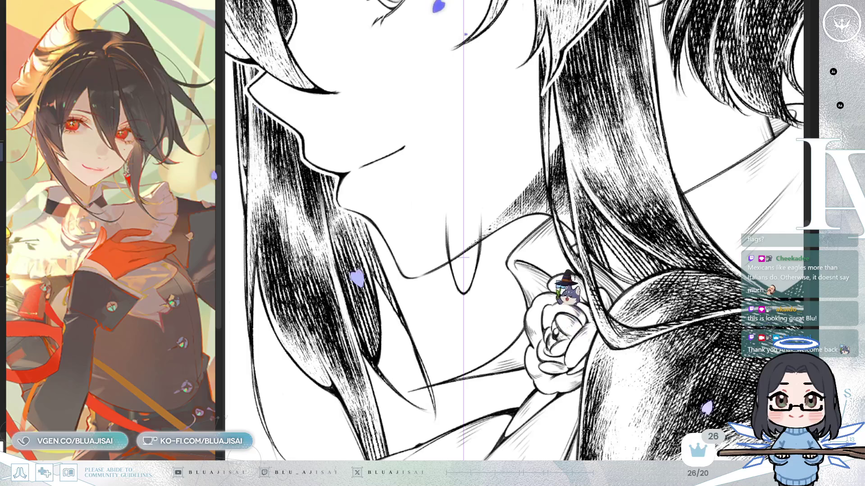
pyautogui.scroll(3, 490, 266)
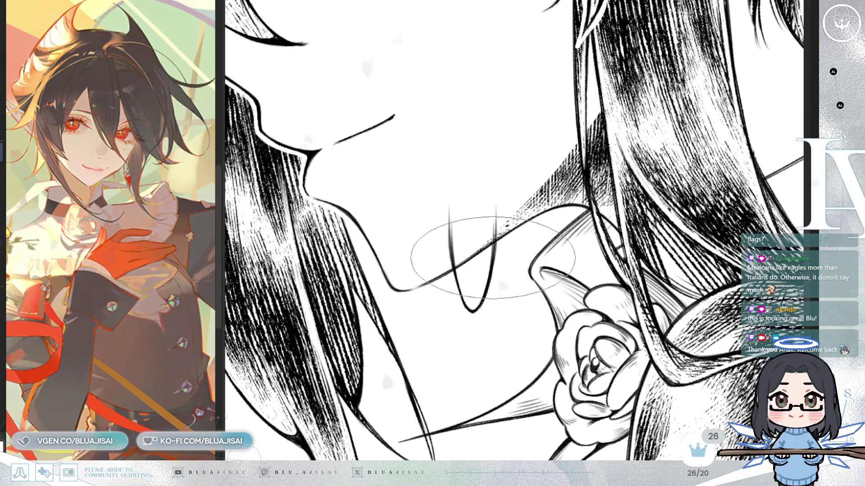
# Step: Erase the upper part of the pendant's guide line and enlarge the pen brush
pyautogui.moveTo(448, 266)
pyautogui.mouseDown()
pyautogui.moveTo(445, 243)
pyautogui.moveTo(482, 240)
pyautogui.moveTo(502, 214)
pyautogui.mouseUp()
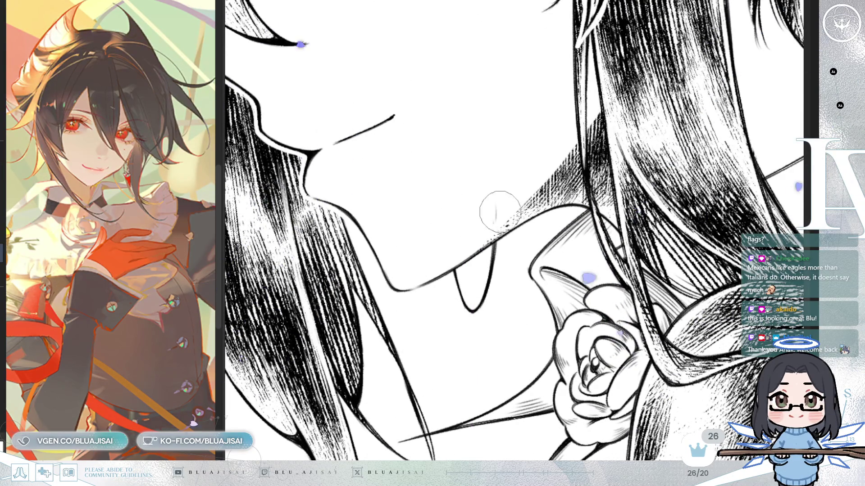
pyautogui.press('p')
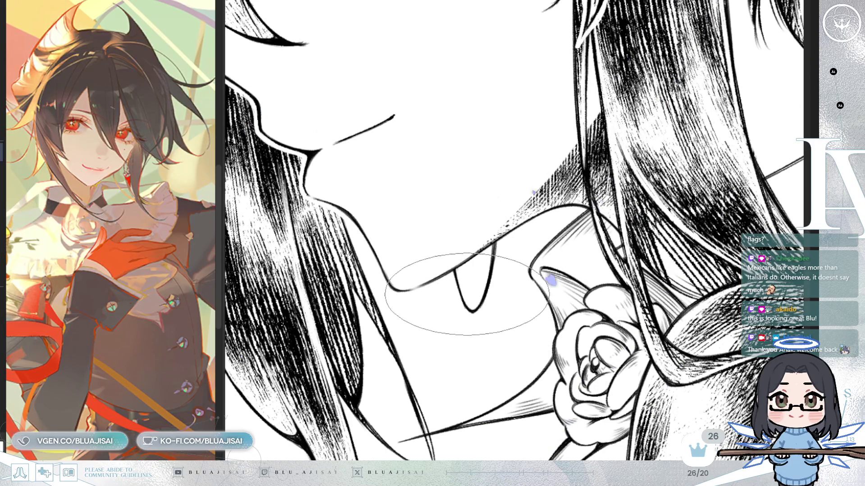
pyautogui.press('h')
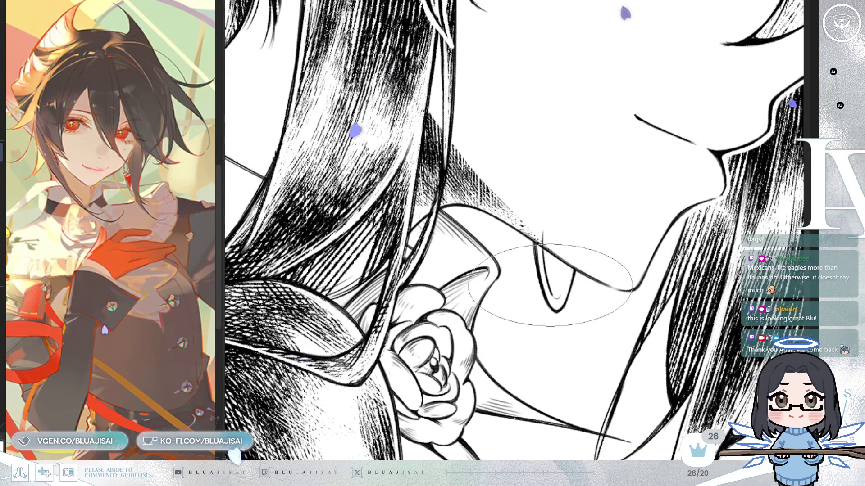
# Step: Fill the pendant's interior with dark ink and add a black dot in its eye shape
pyautogui.moveTo(562, 273); pyautogui.dragTo(559, 282)
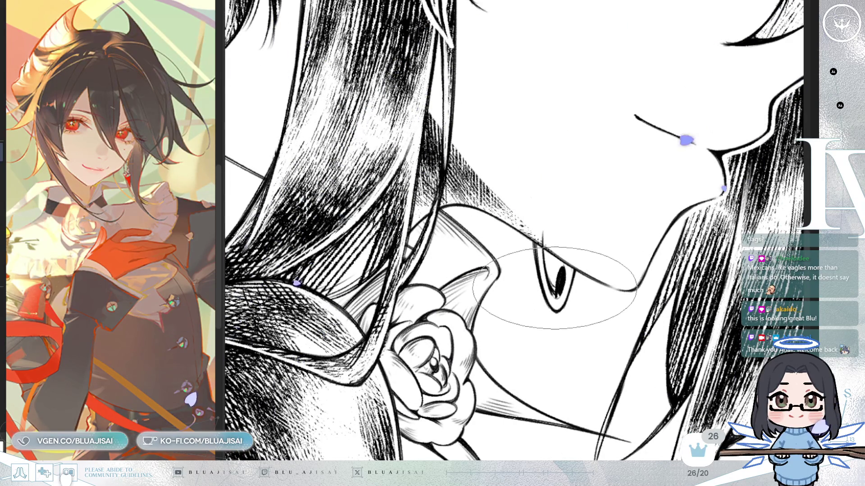
pyautogui.press('End')
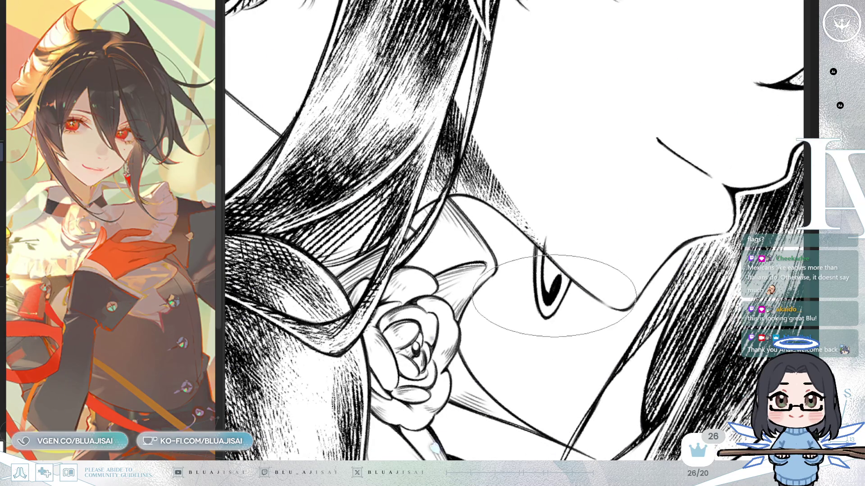
pyautogui.click(549, 273)
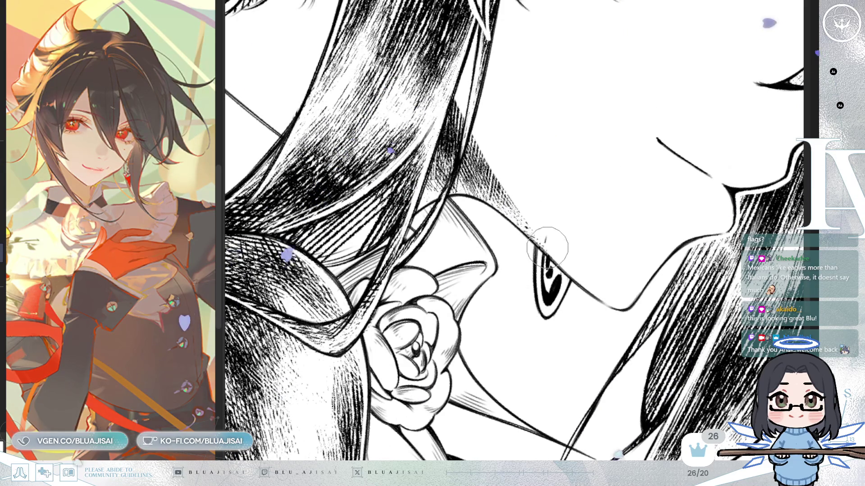
pyautogui.scroll(-1, 648, 191)
pyautogui.moveTo(648, 195); pyautogui.dragTo(593, 264)
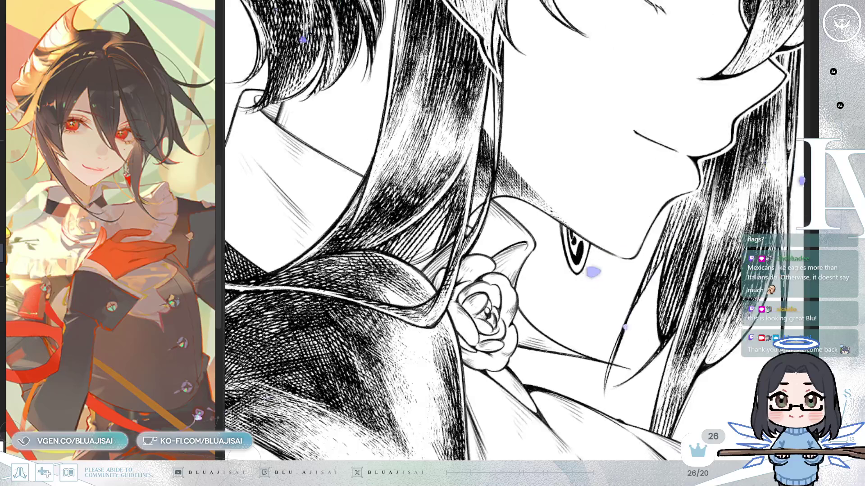
pyautogui.moveTo(486, 412); pyautogui.dragTo(787, 106)
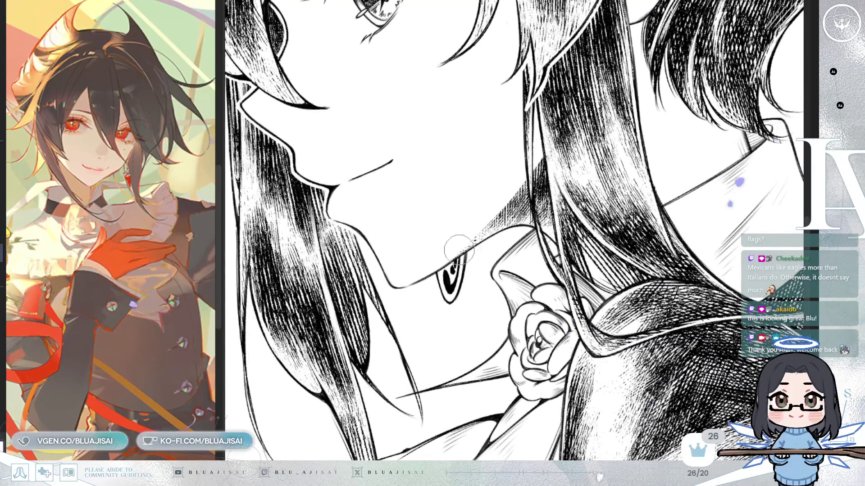
pyautogui.scroll(1, 461, 248)
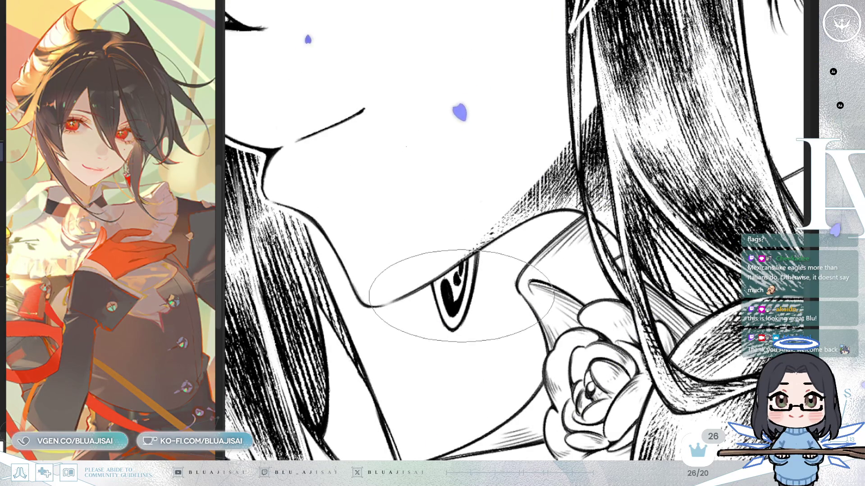
pyautogui.scroll(-2, 446, 295)
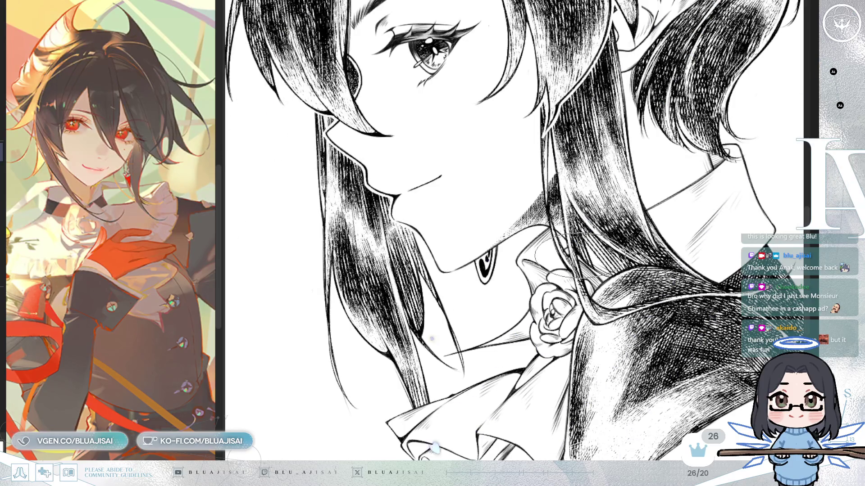
# Step: Zoom out and tilt around the head and collar to review, then reset the view upright
pyautogui.hotkey('ctrl', '-')
pyautogui.hotkey('ctrl', '-')
pyautogui.hotkey('ctrl', '-')
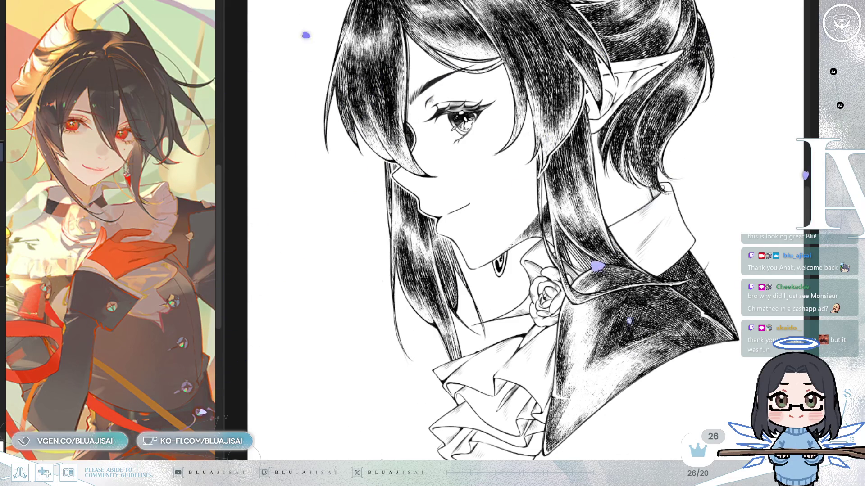
pyautogui.press('End')
pyautogui.press('End')
pyautogui.press('End')
pyautogui.press('End')
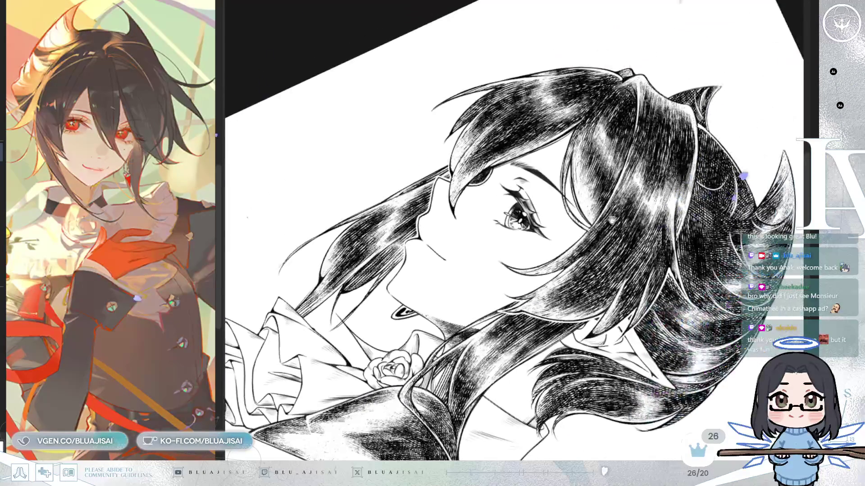
pyautogui.scroll(5, 559, 214)
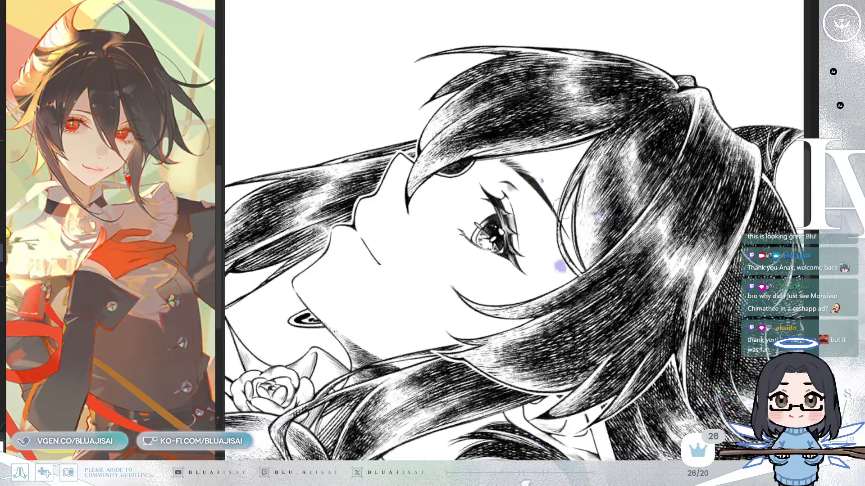
pyautogui.scroll(-6, 558, 229)
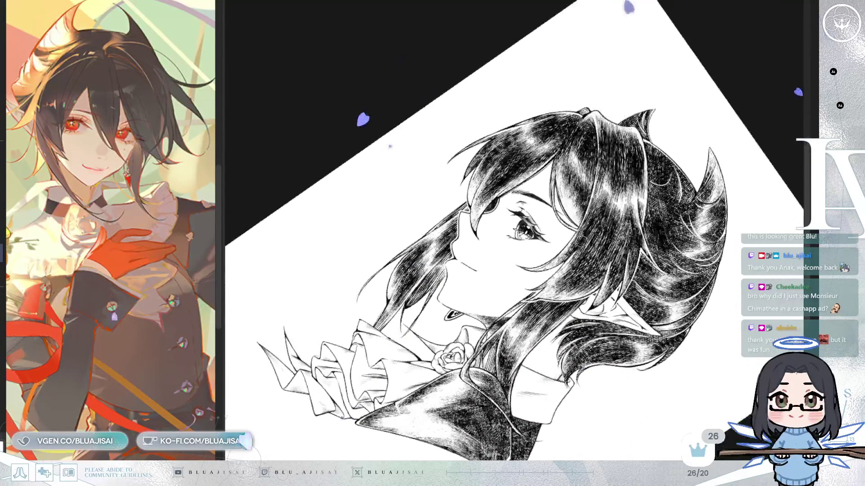
pyautogui.press('Home')
pyautogui.scroll(-1, 513, 230)
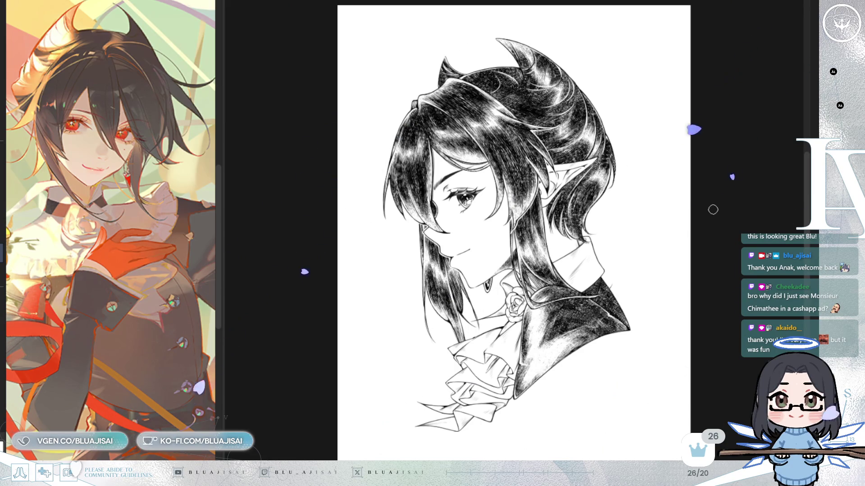
# Step: Paste the signature and drag it to the lower left beside the ruffled collar
pyautogui.hotkey('ctrl', 'v')
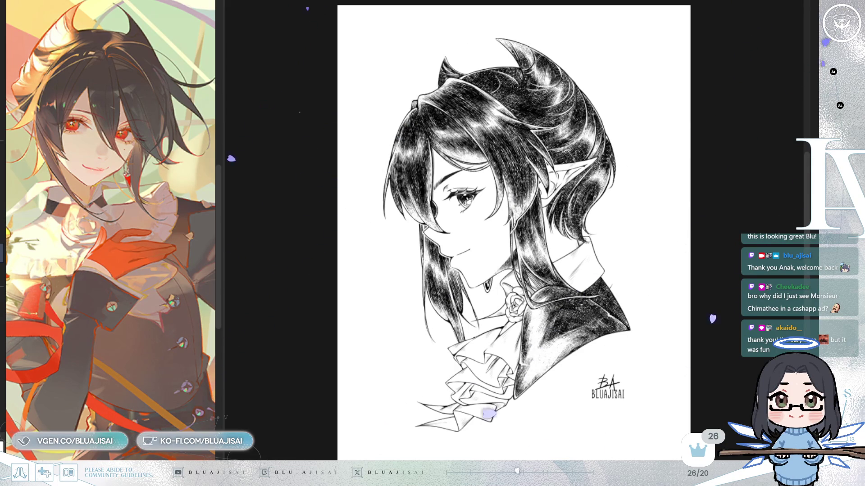
pyautogui.moveTo(629, 422)
pyautogui.mouseDown()
pyautogui.moveTo(616, 392)
pyautogui.moveTo(459, 404)
pyautogui.moveTo(455, 426)
pyautogui.mouseUp()
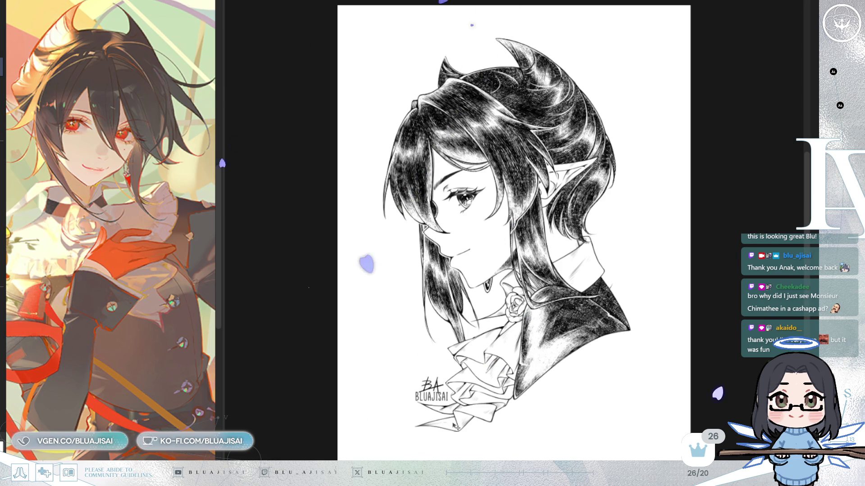